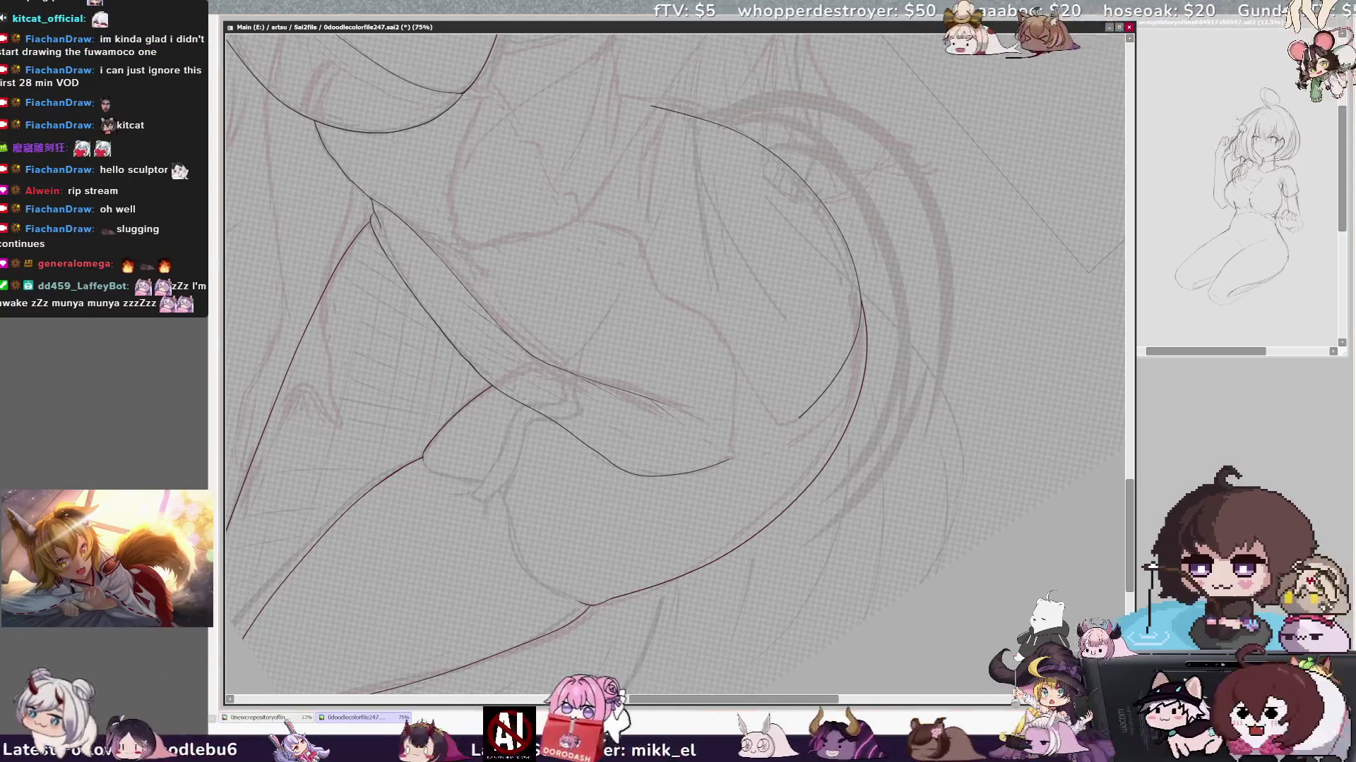
- Rotate the canvas view so the leg and hip curves sit at an easier inking angle
key(End)
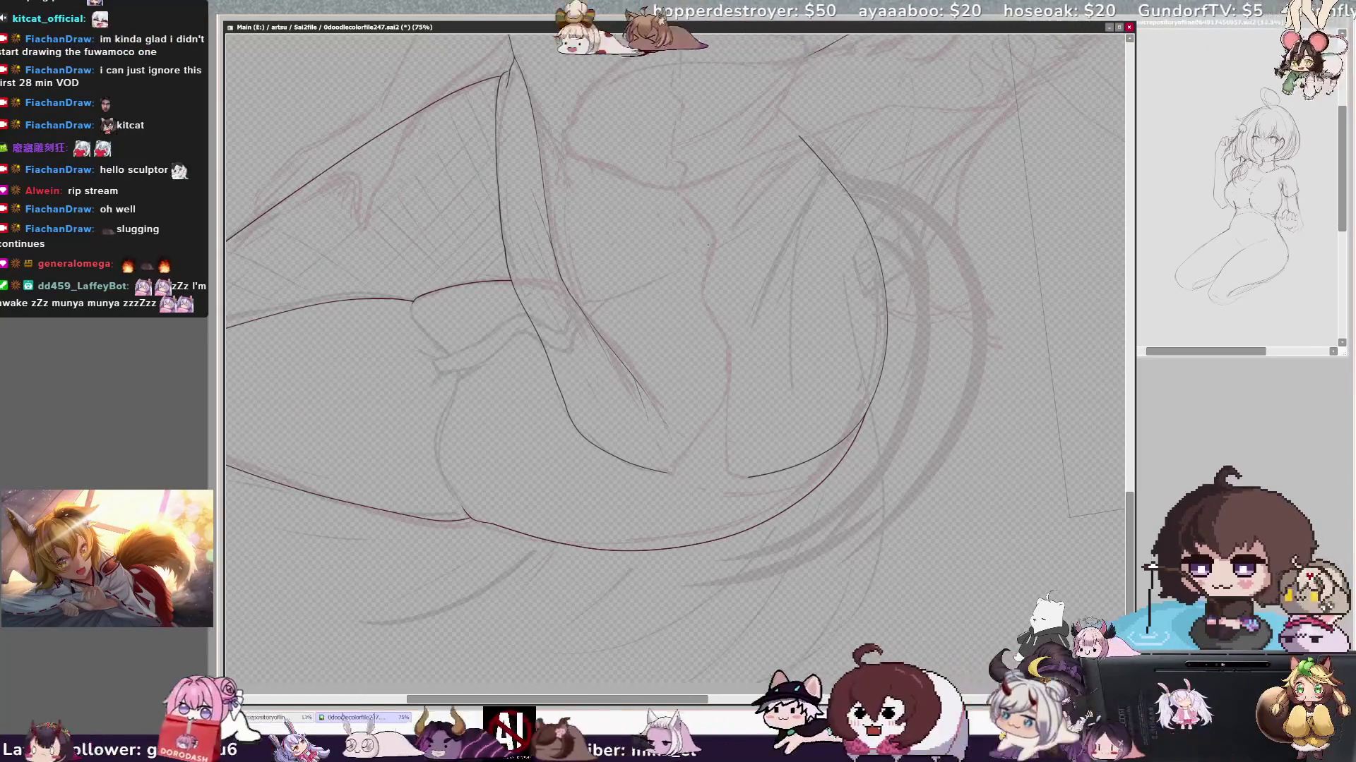
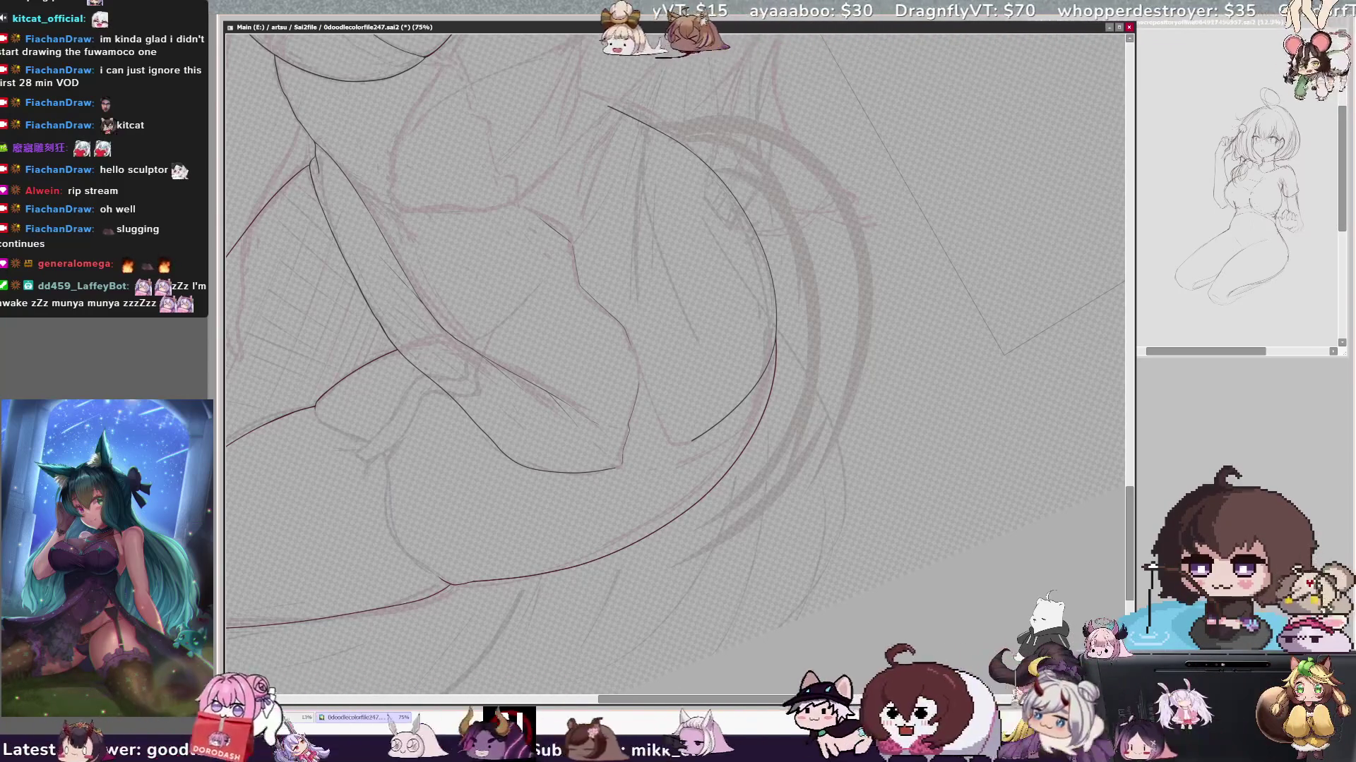
- Join the two loose line ends with a short curve, then rotate and zoom to 150%
click(624, 482)
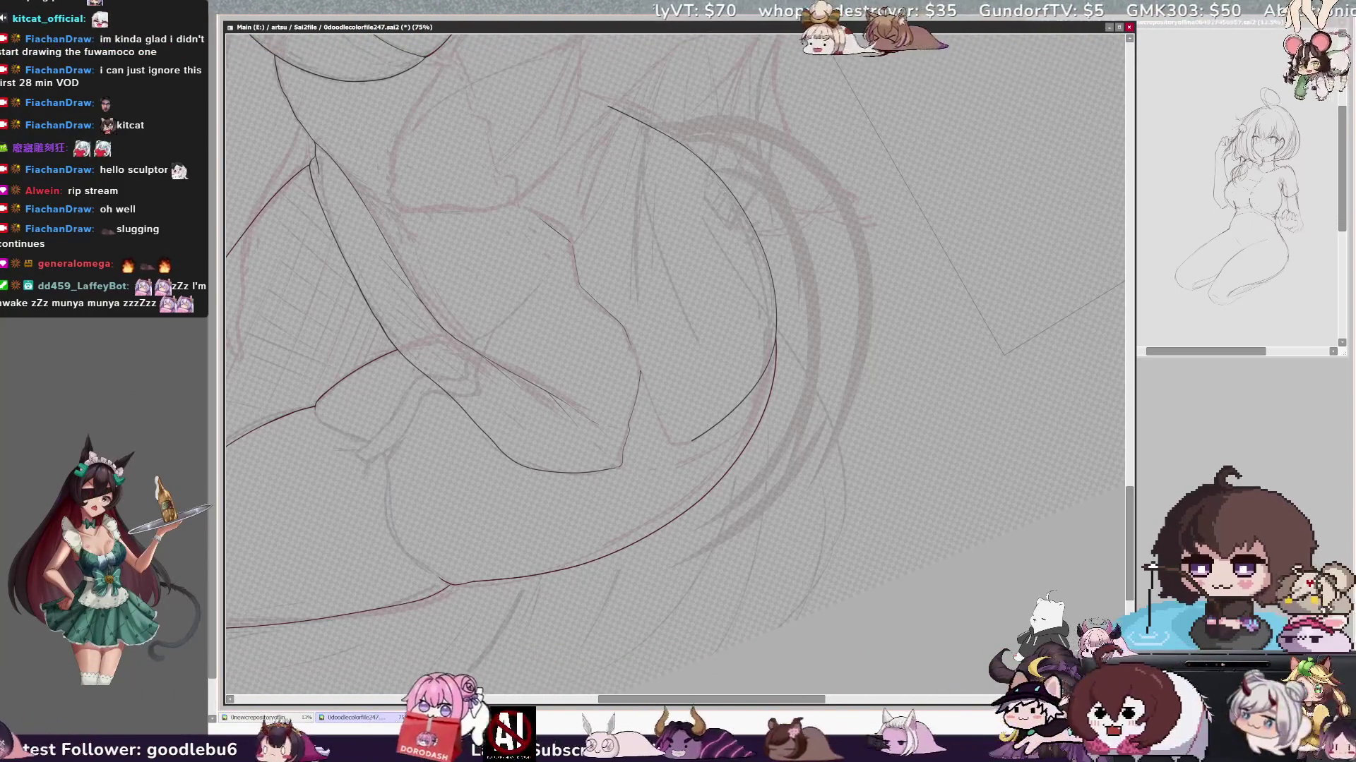
drag(664, 437, 694, 438)
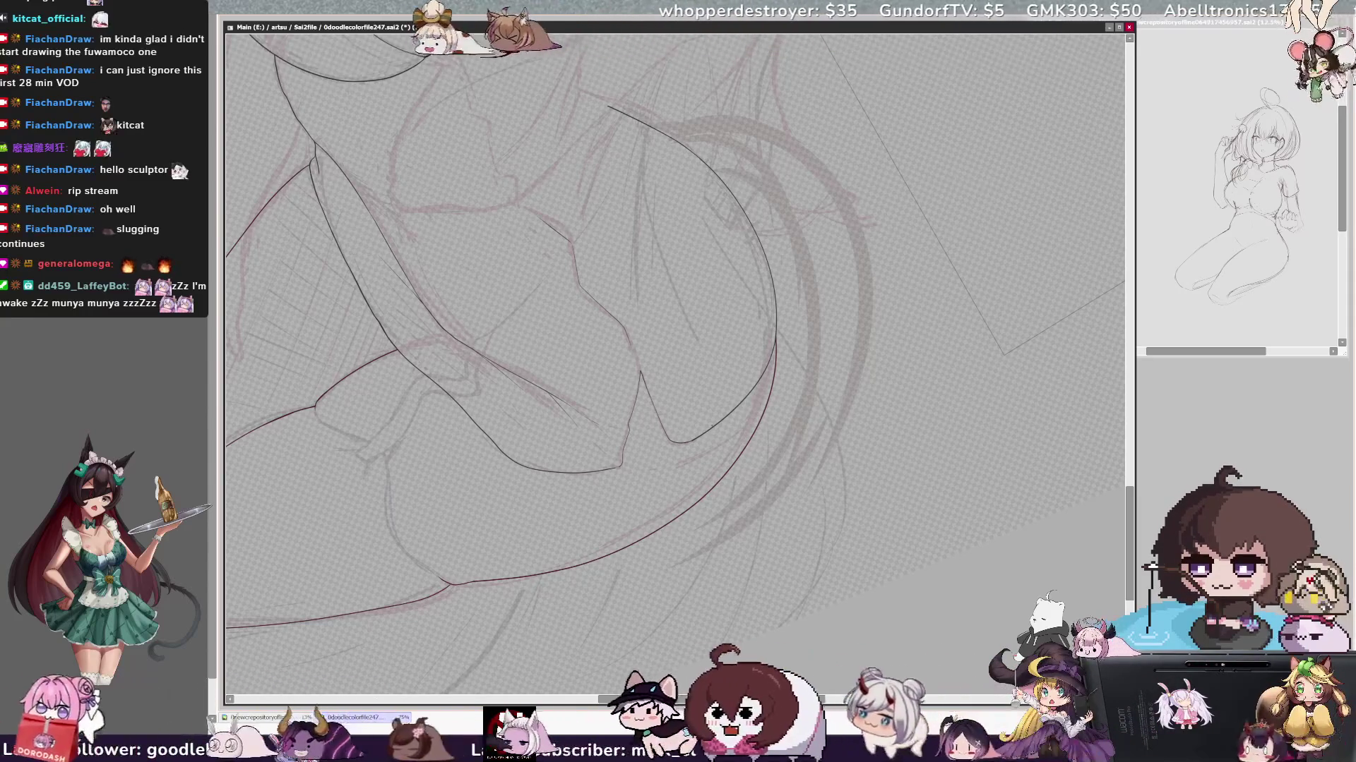
key(Delete)
key(Delete)
key(Delete)
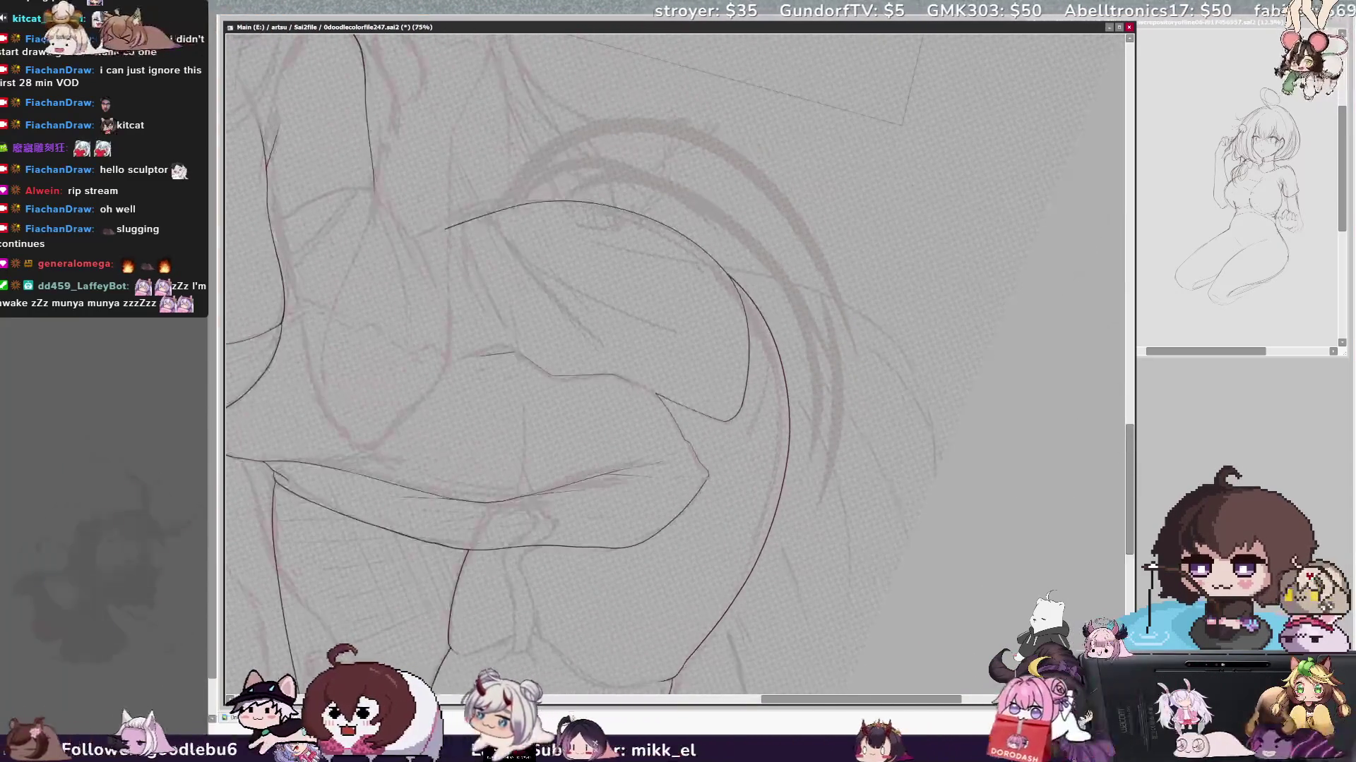
key(Page_Up)
key(Page_Up)
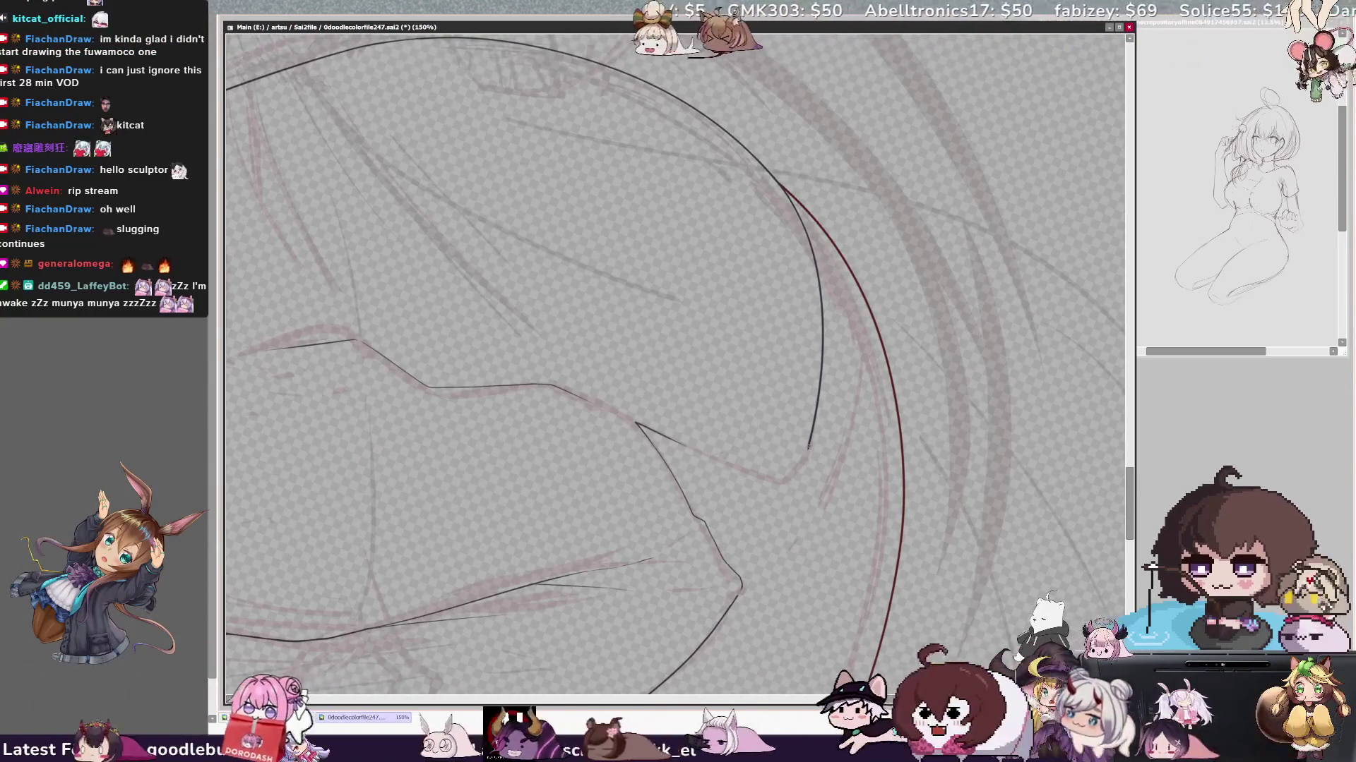
- Ink the line from the angled corner to the nearby line's lower end, then mirror the view
drag(807, 453, 635, 424)
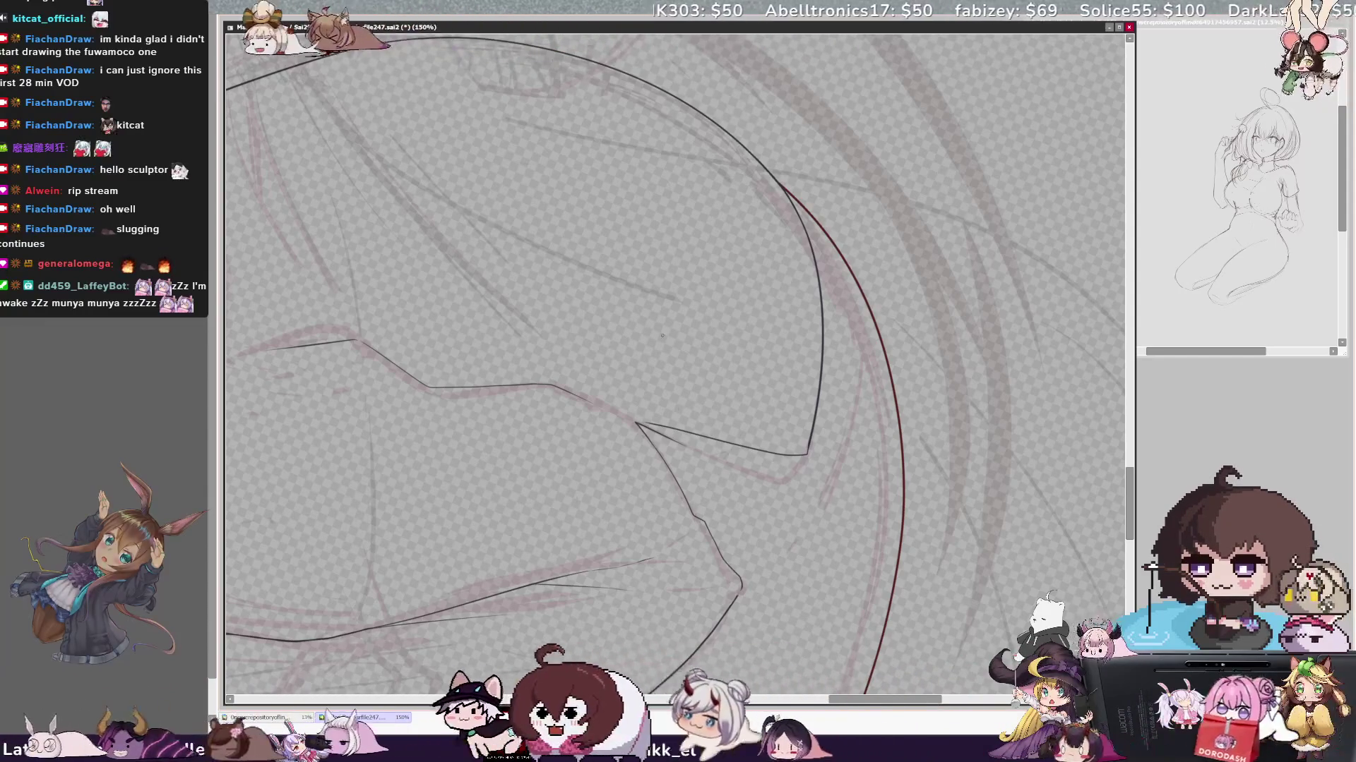
key(bracketleft)
key(bracketleft)
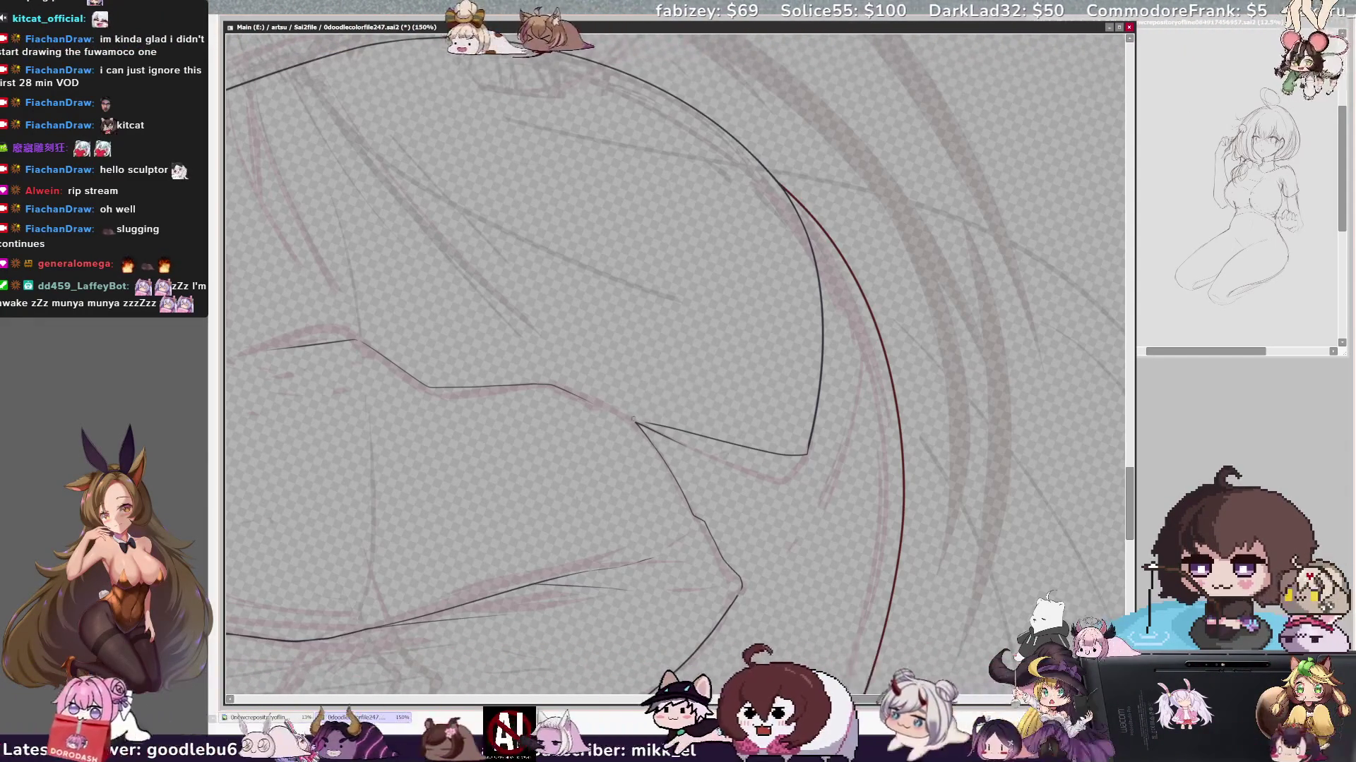
drag(808, 453, 636, 424)
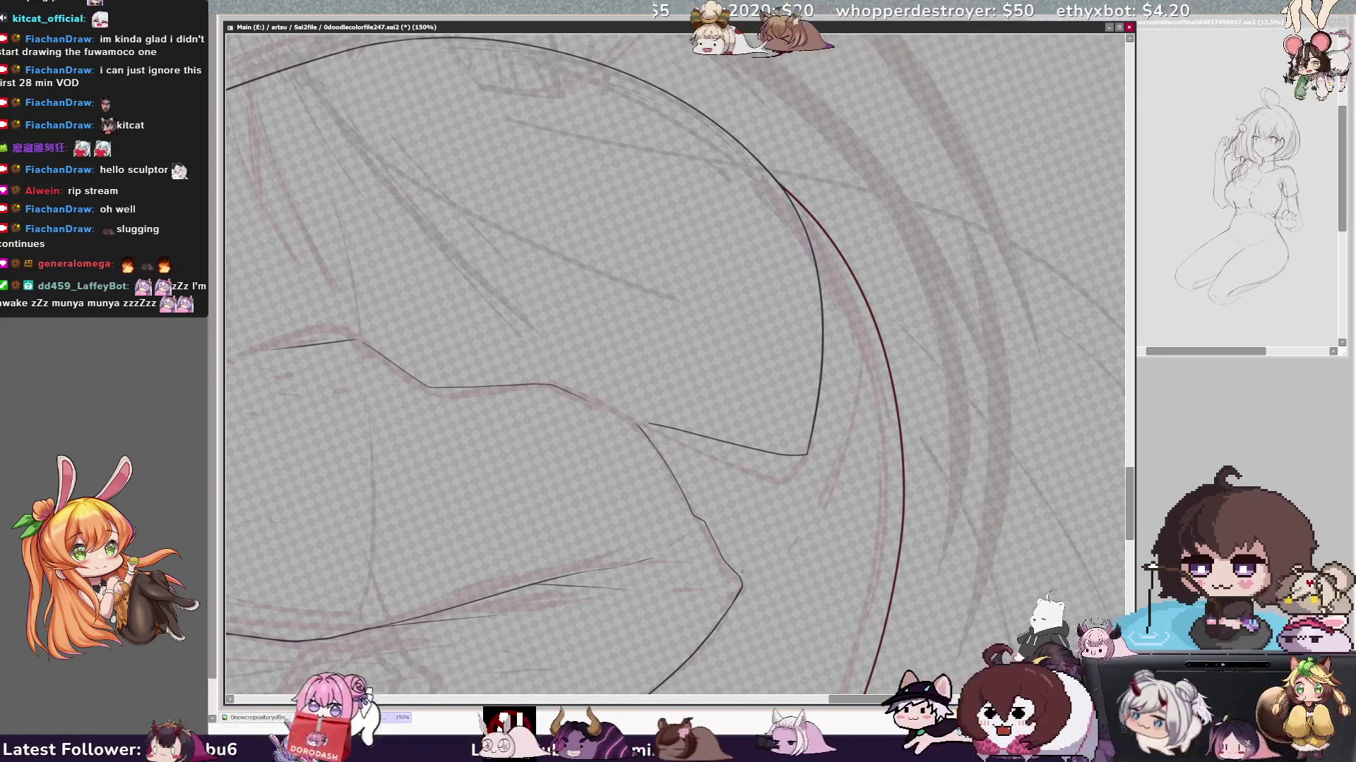
key(h)
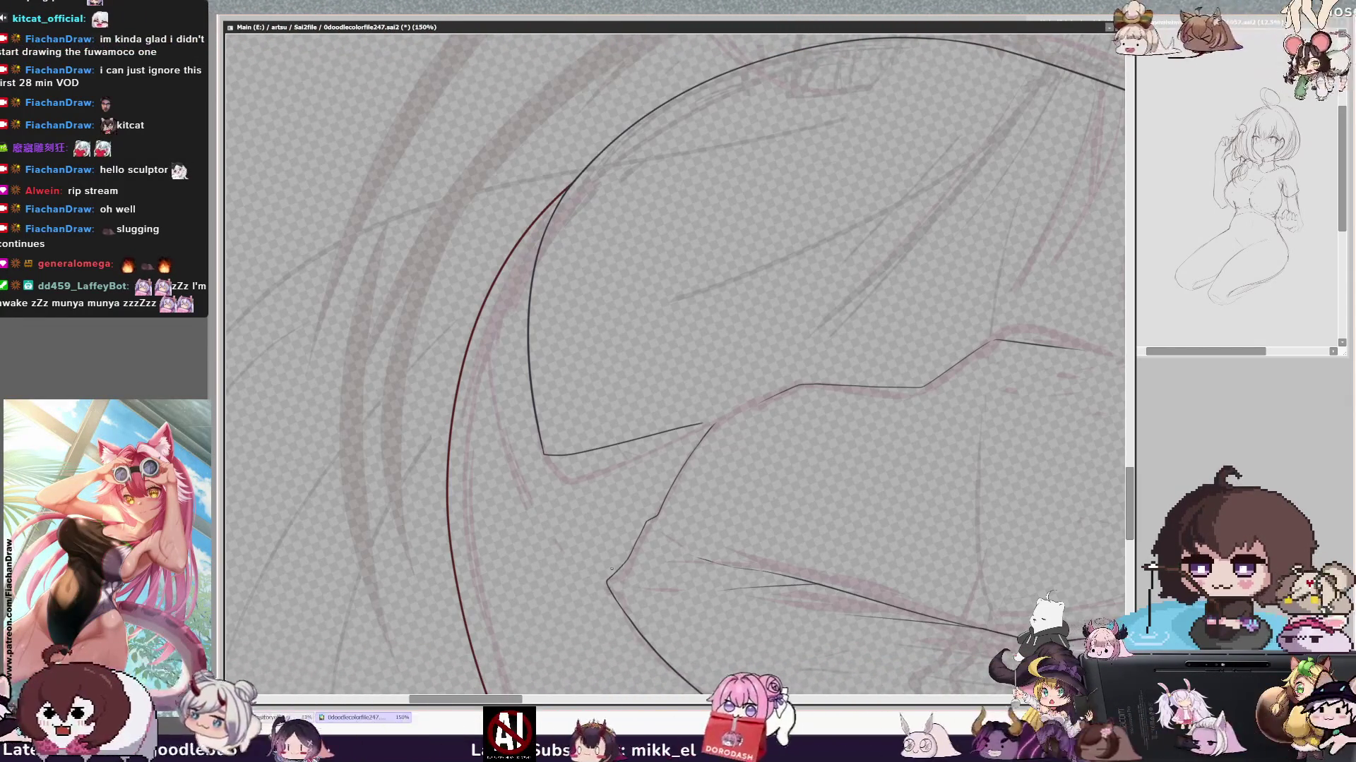
- Unflip the view, zoom out to 50% and reset rotation so the whole figure stands upright
key(h)
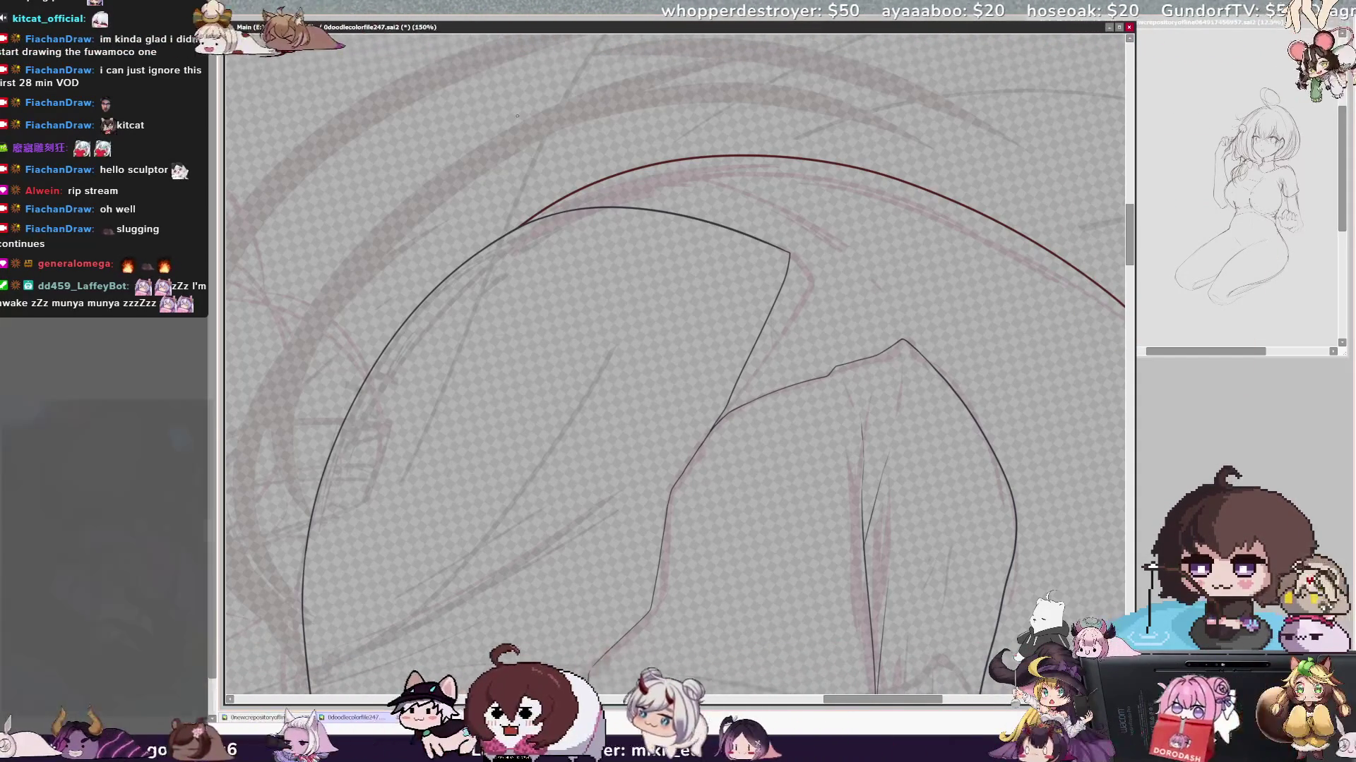
key(minus)
key(minus)
key(minus)
key(Home)
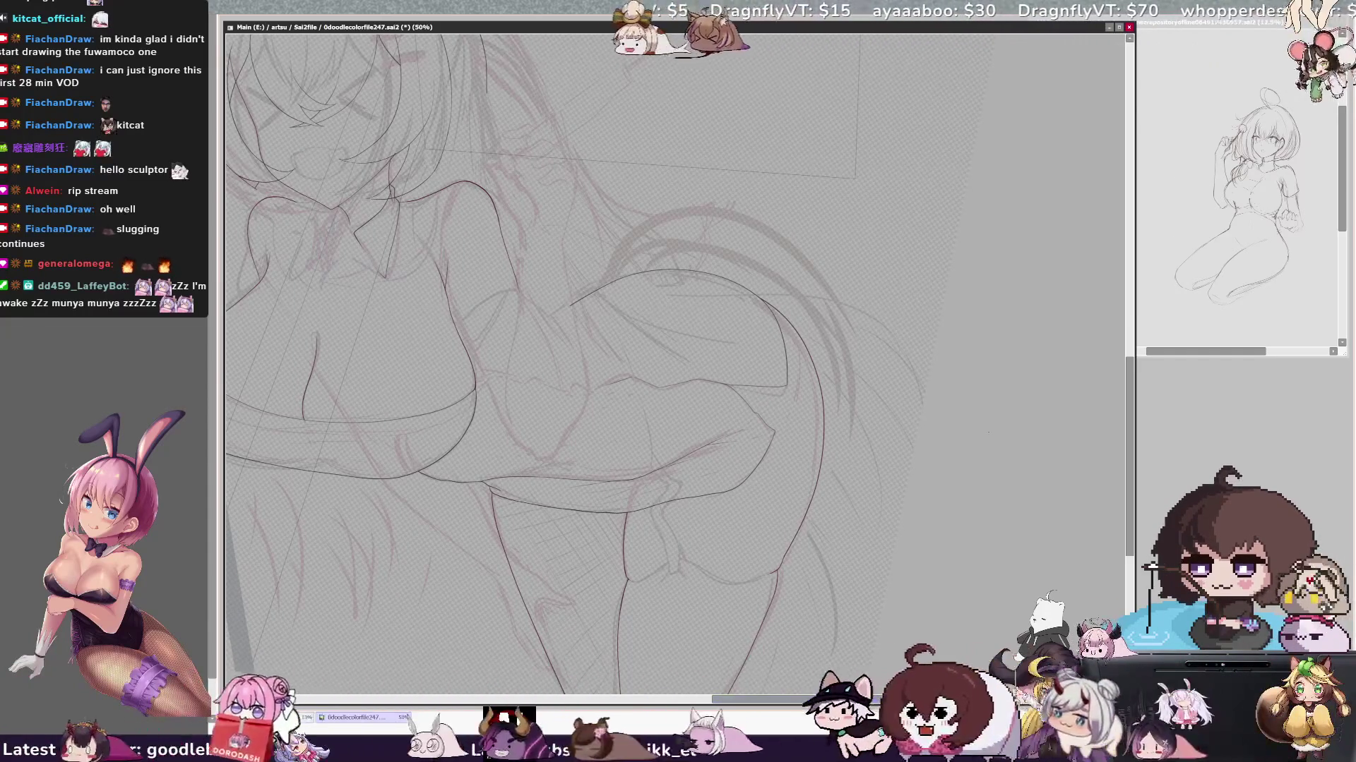
scroll(1133, 390, down, 2)
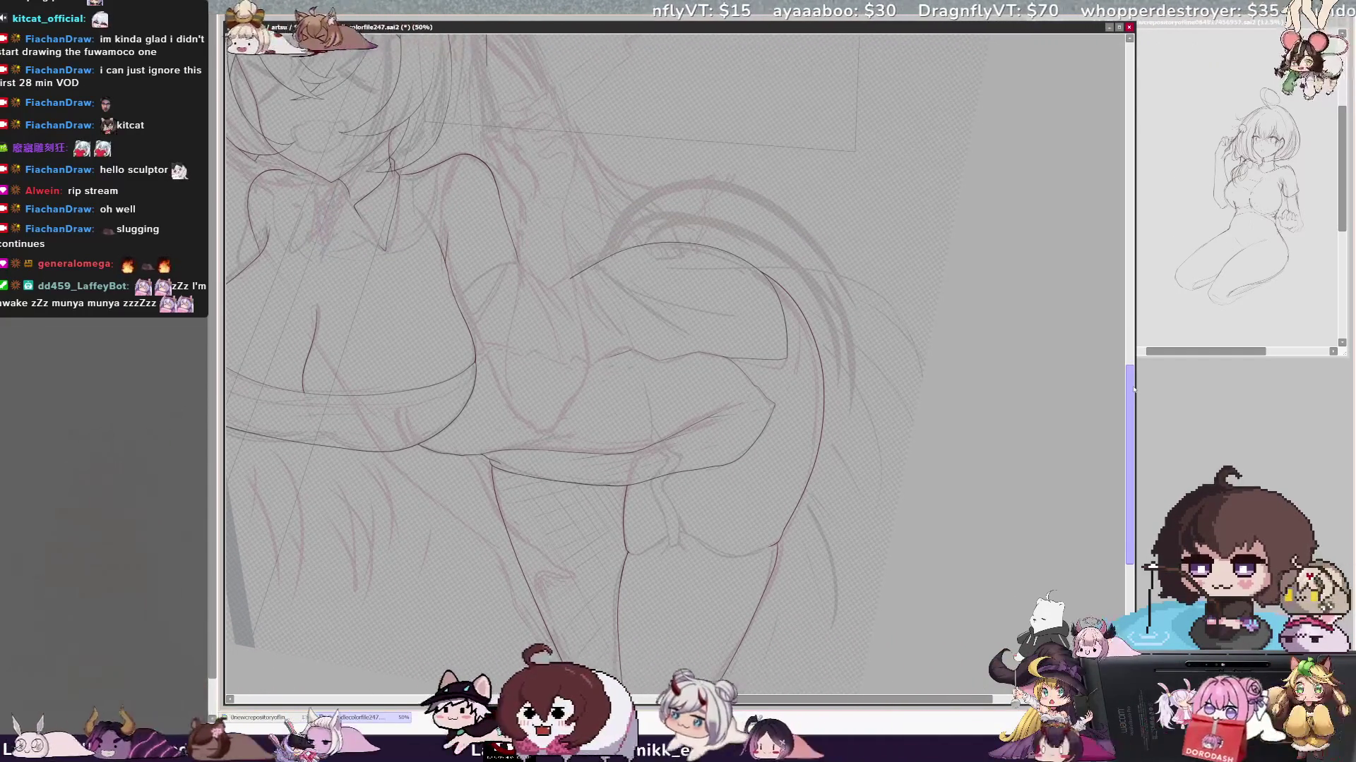
scroll(1133, 390, up, 1)
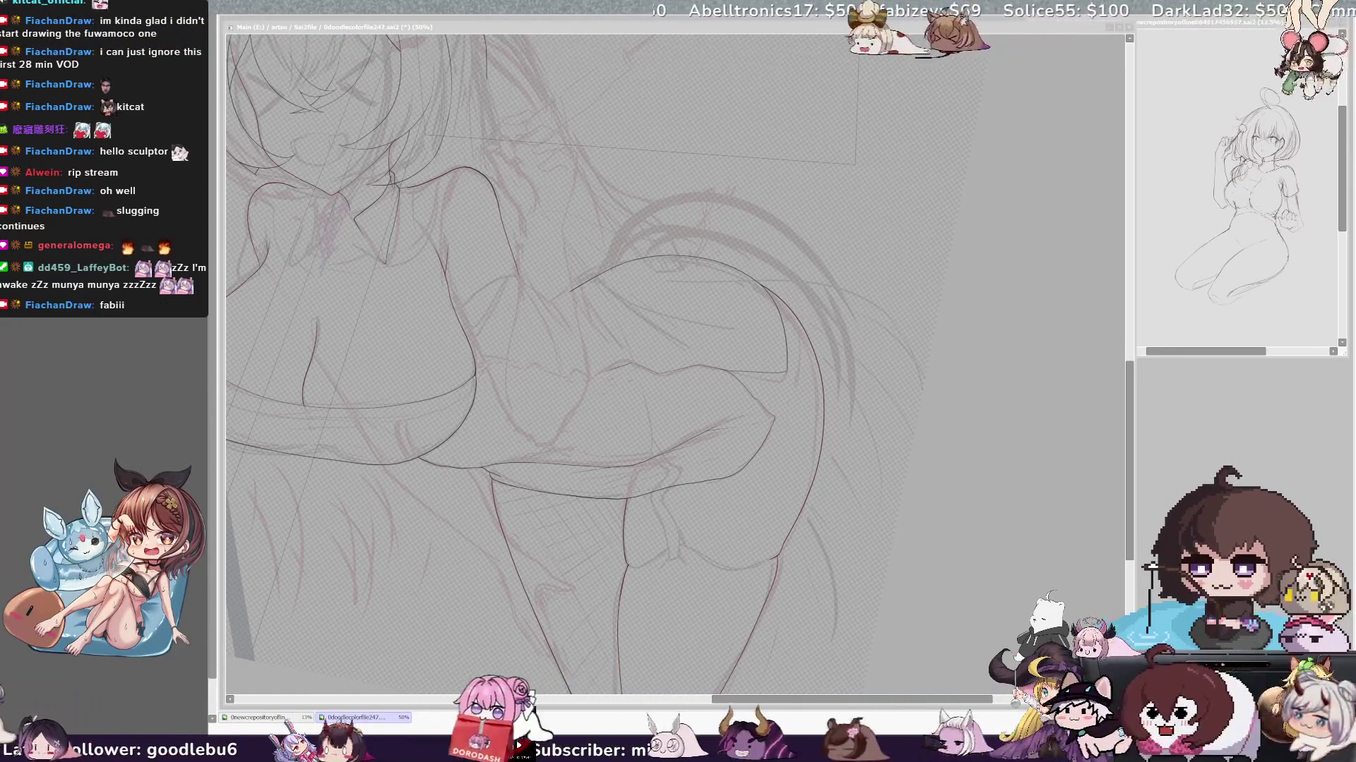
- Pan toward the hips and legs and zoom in to 75%
drag(583, 371, 616, 371)
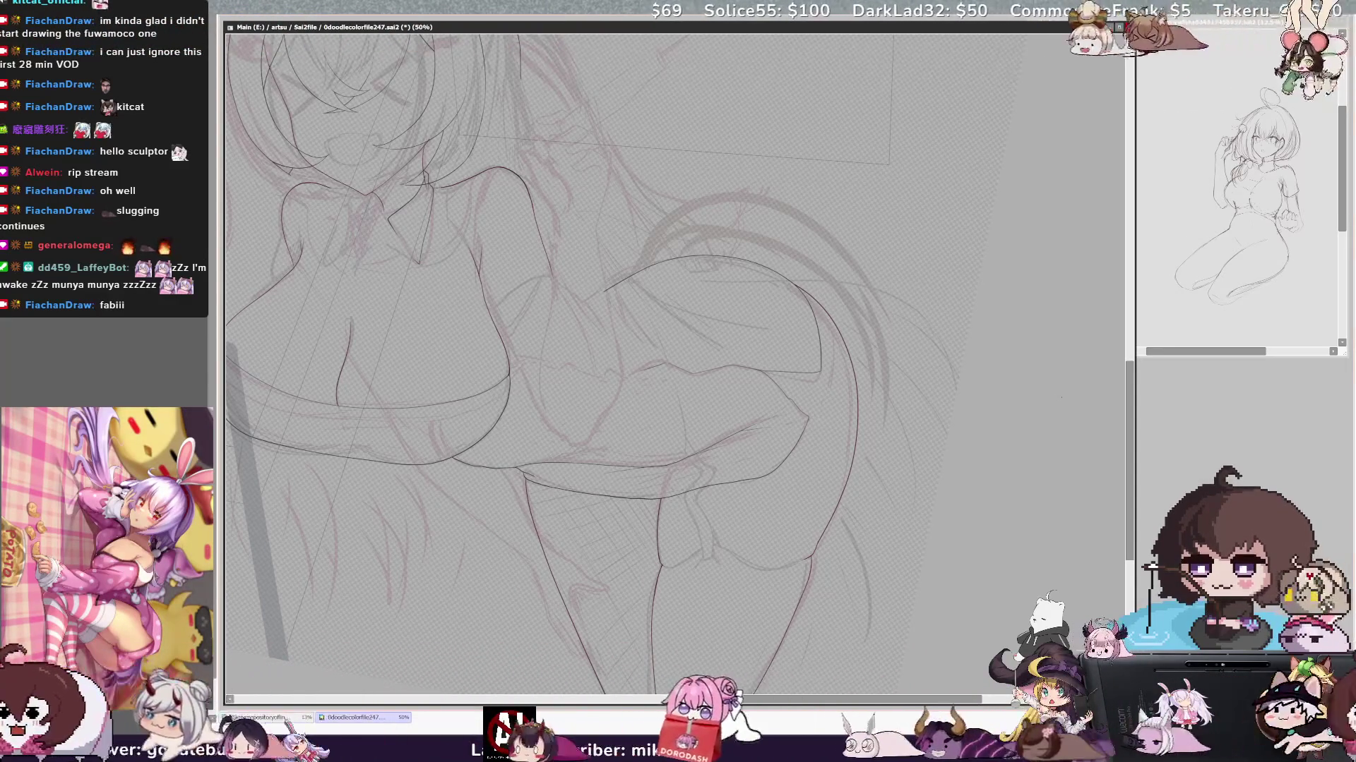
scroll(1133, 412, down, 2)
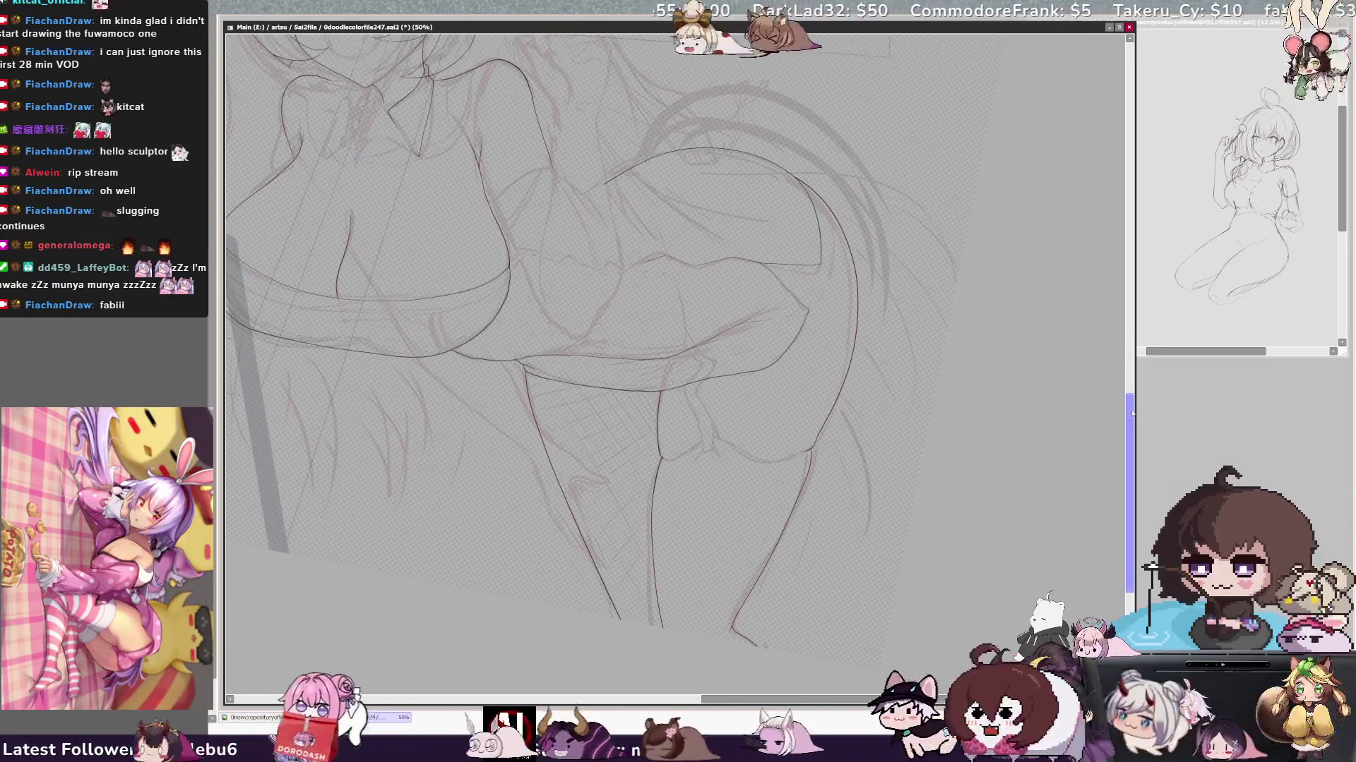
key(ctrl+plus)
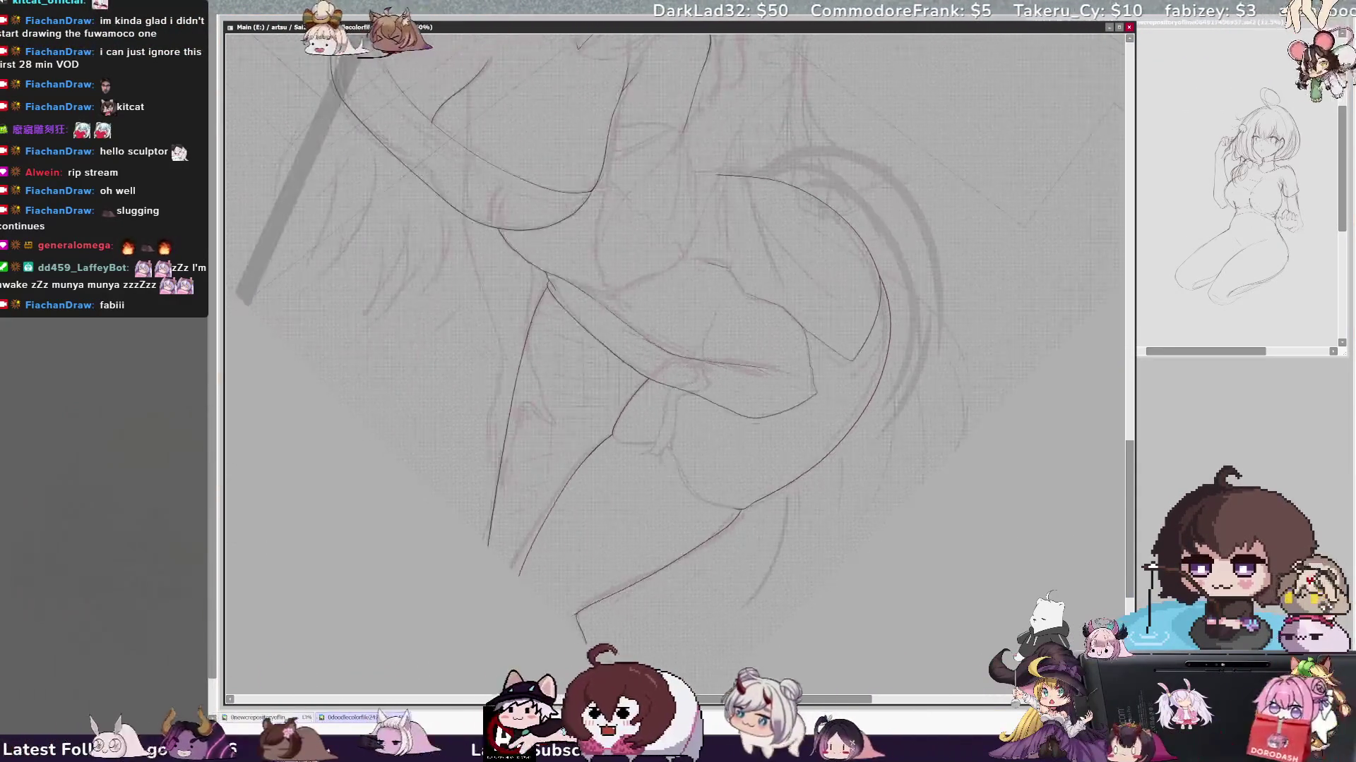
- Zoom in on the legs and rotate the canvas clockwise to line up strokes on the thigh
key(ctrl+plus)
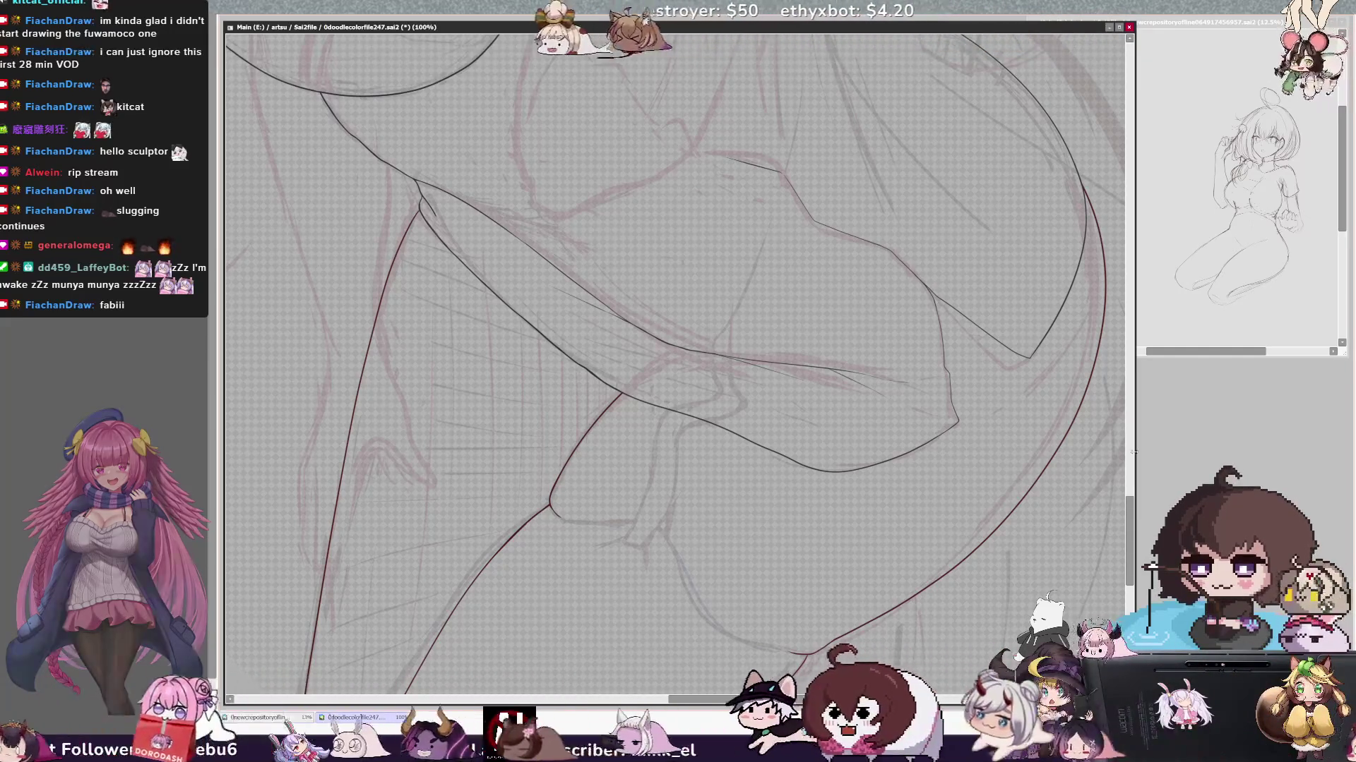
drag(678, 371, 611, 334)
drag(678, 371, 610, 333)
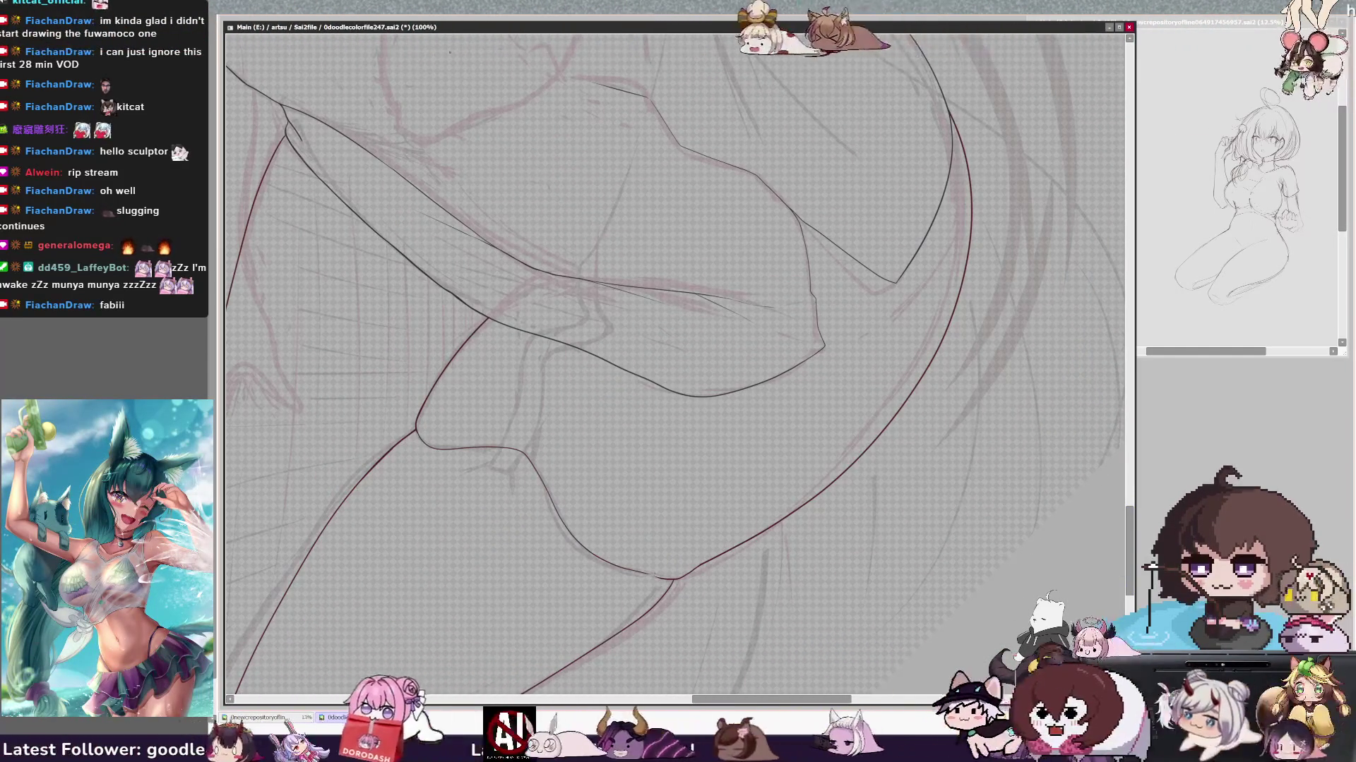
drag(678, 371, 516, 503)
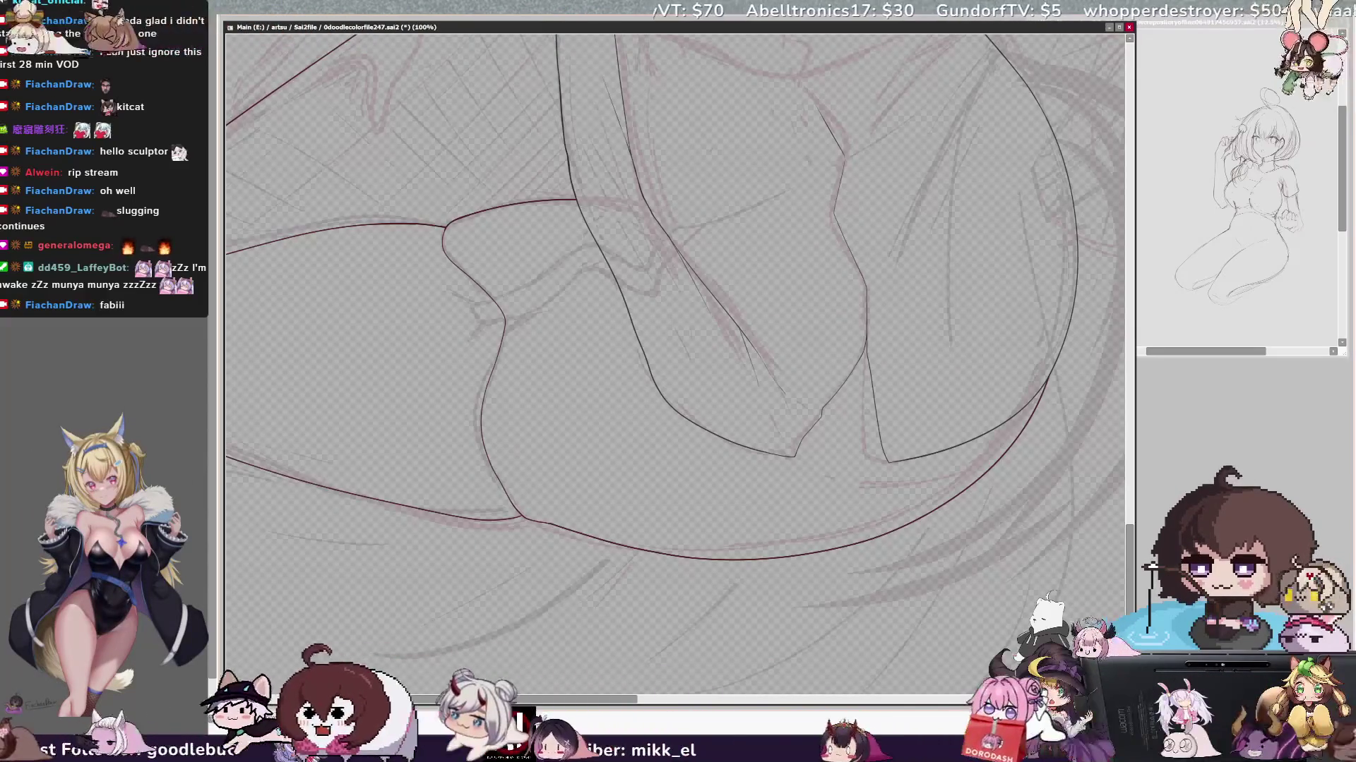
key(Delete)
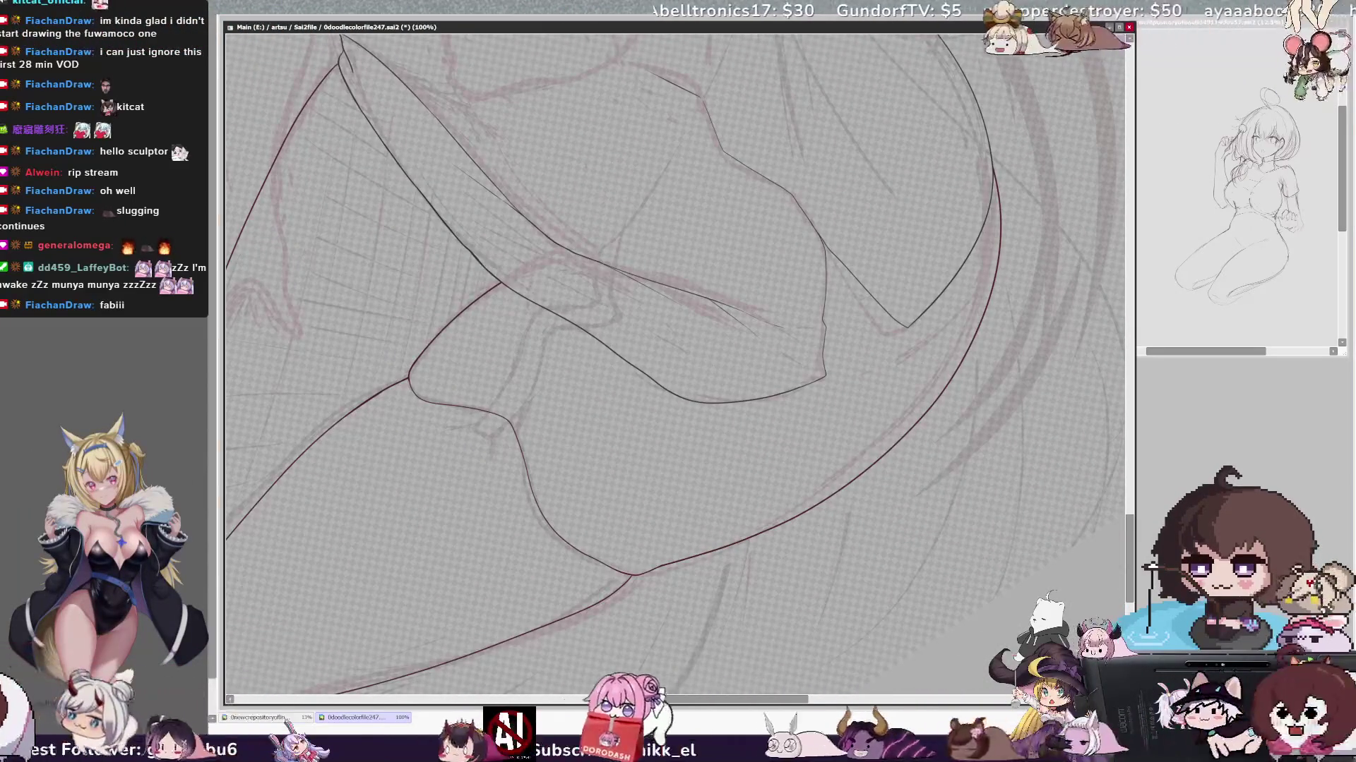
key(Delete)
key(Delete)
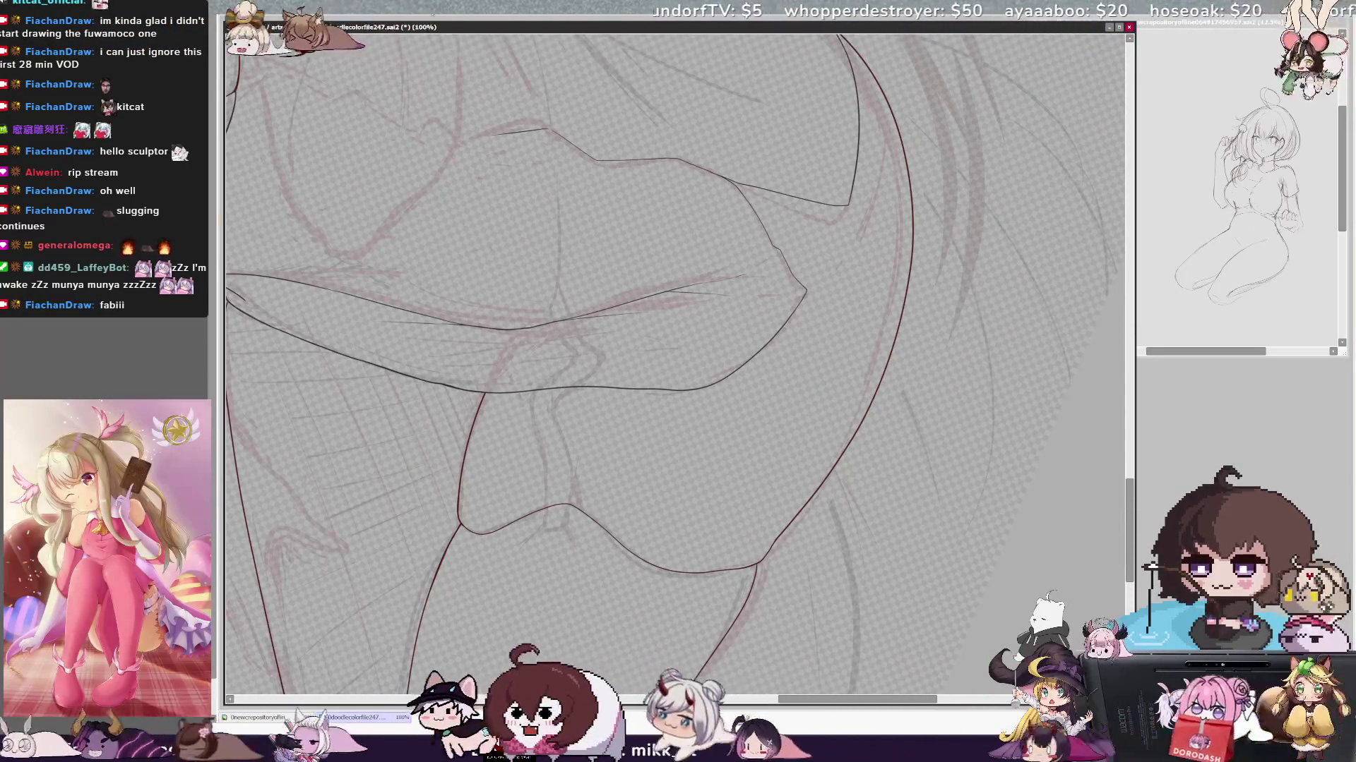
- Resize the brush and trace a dark curve down the lower leg
key(bracketleft)
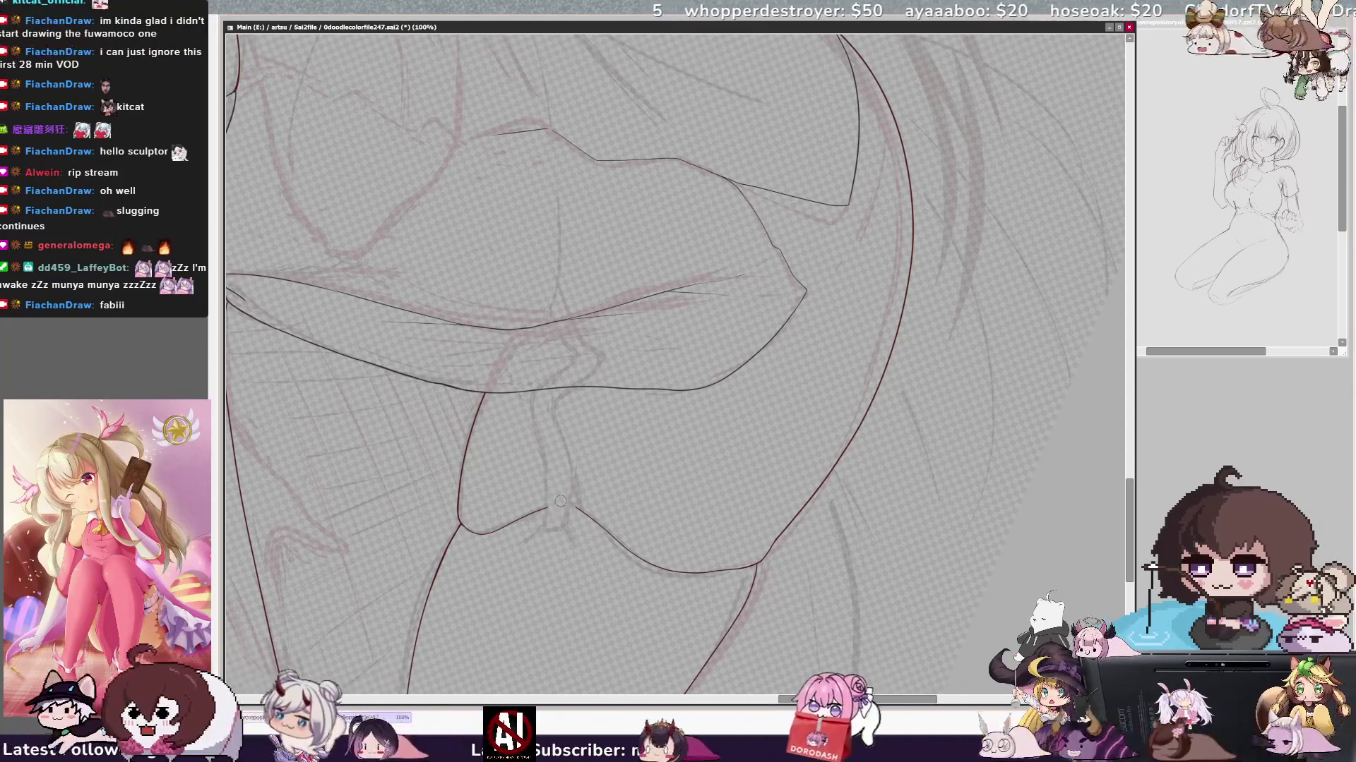
key(Delete)
key(Delete)
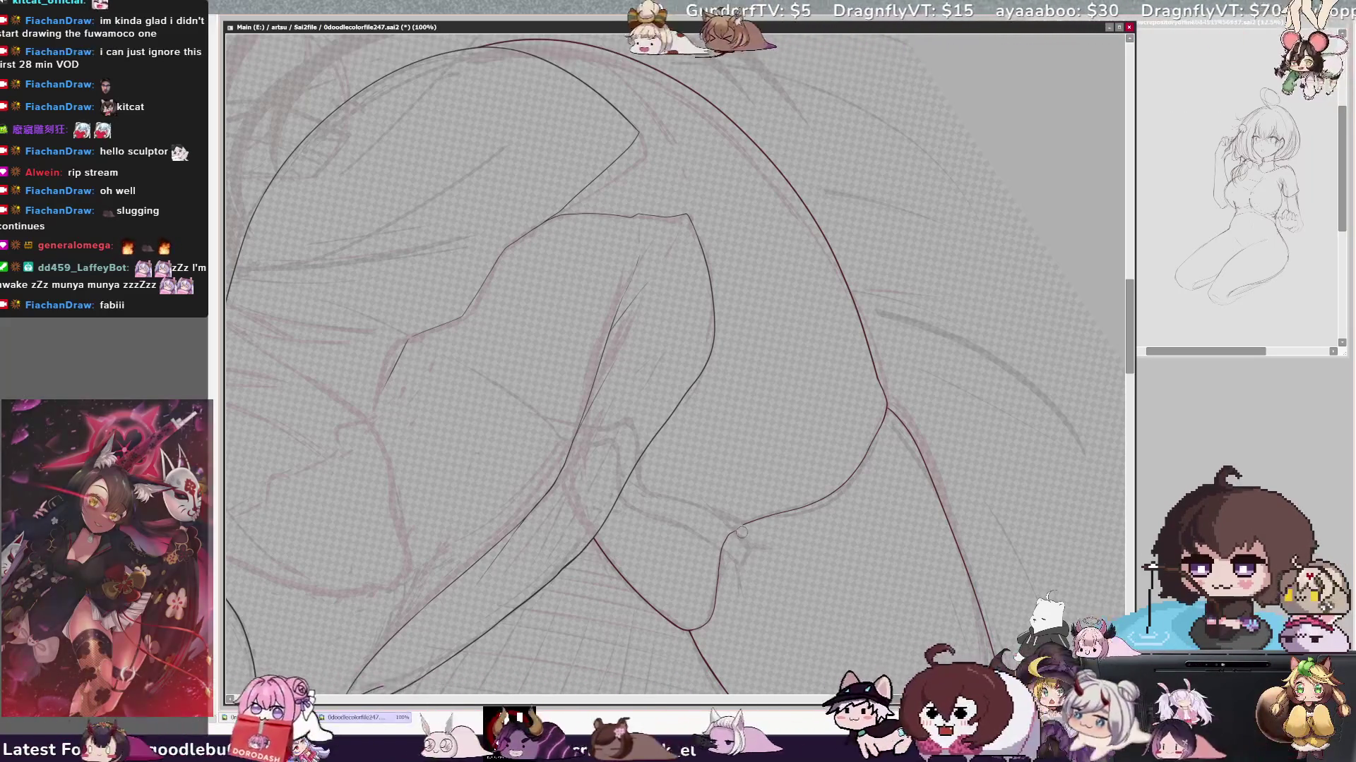
drag(740, 523, 721, 571)
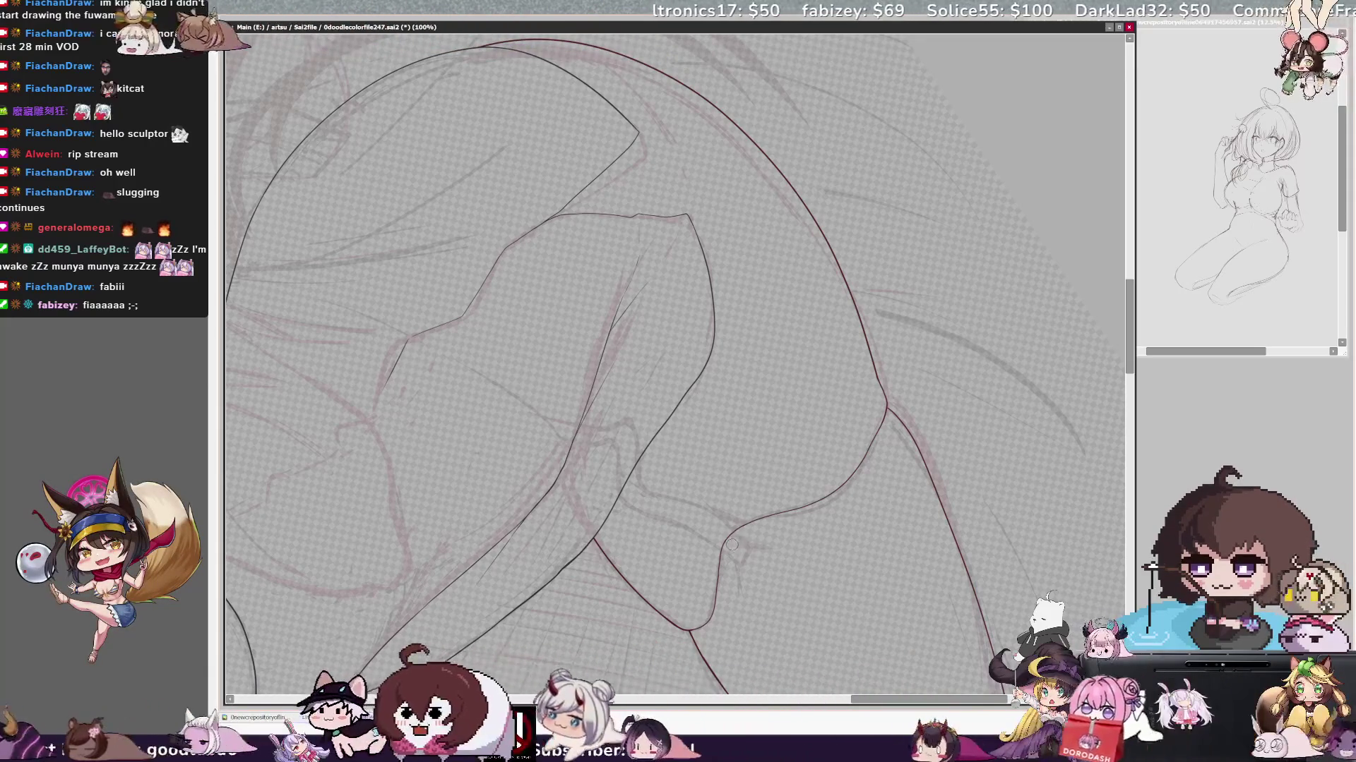
scroll(675, 366, down, 3)
- Rotate the view upright, recenter on the hip and tail and zoom in to 75%
key(End)
key(End)
key(End)
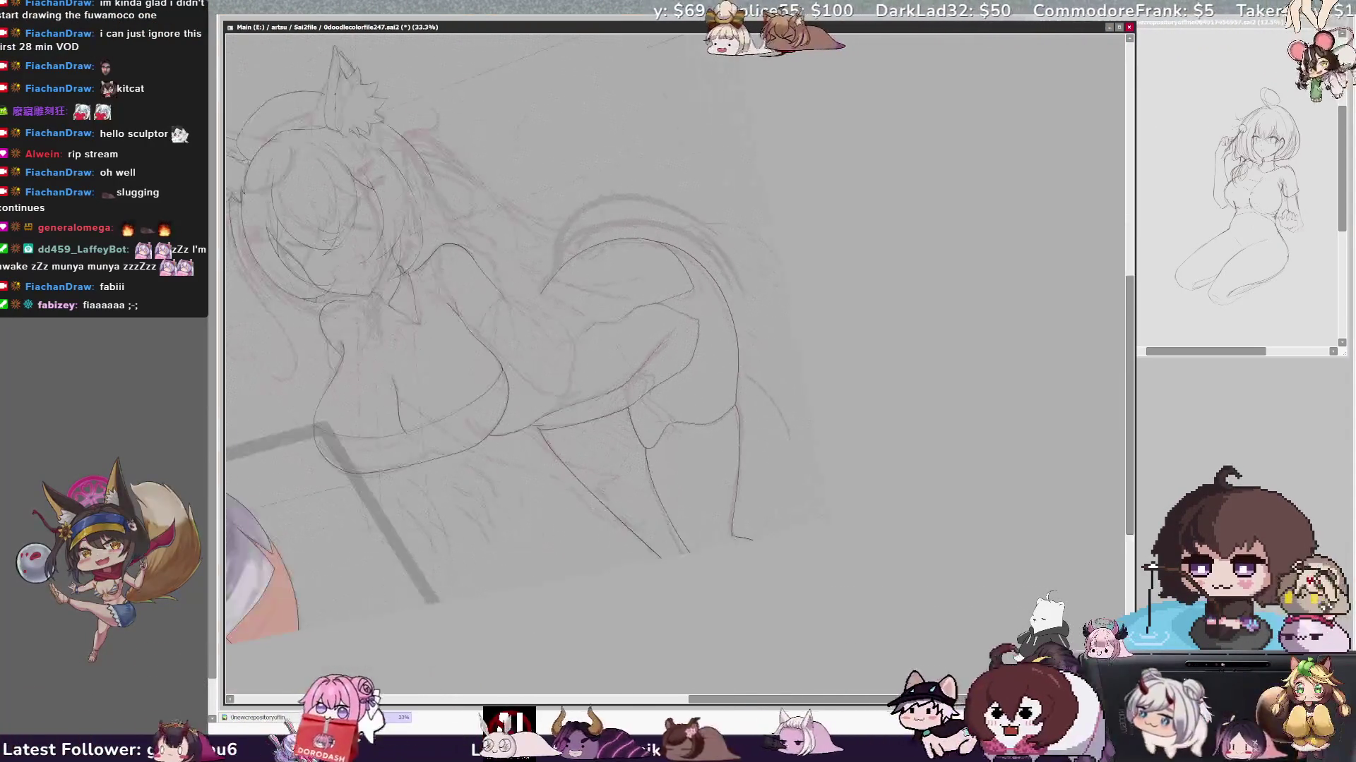
key(End)
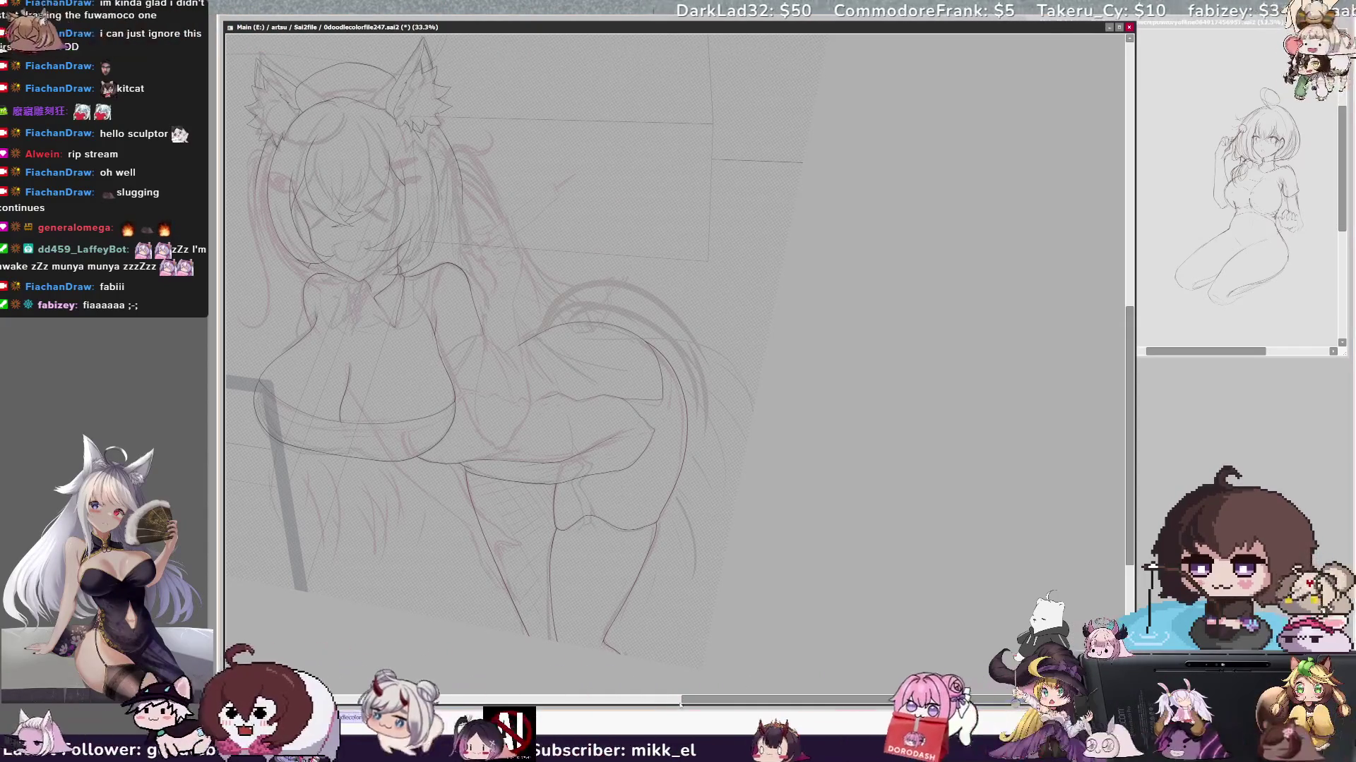
key(Left)
key(Left)
key(Left)
key(Left)
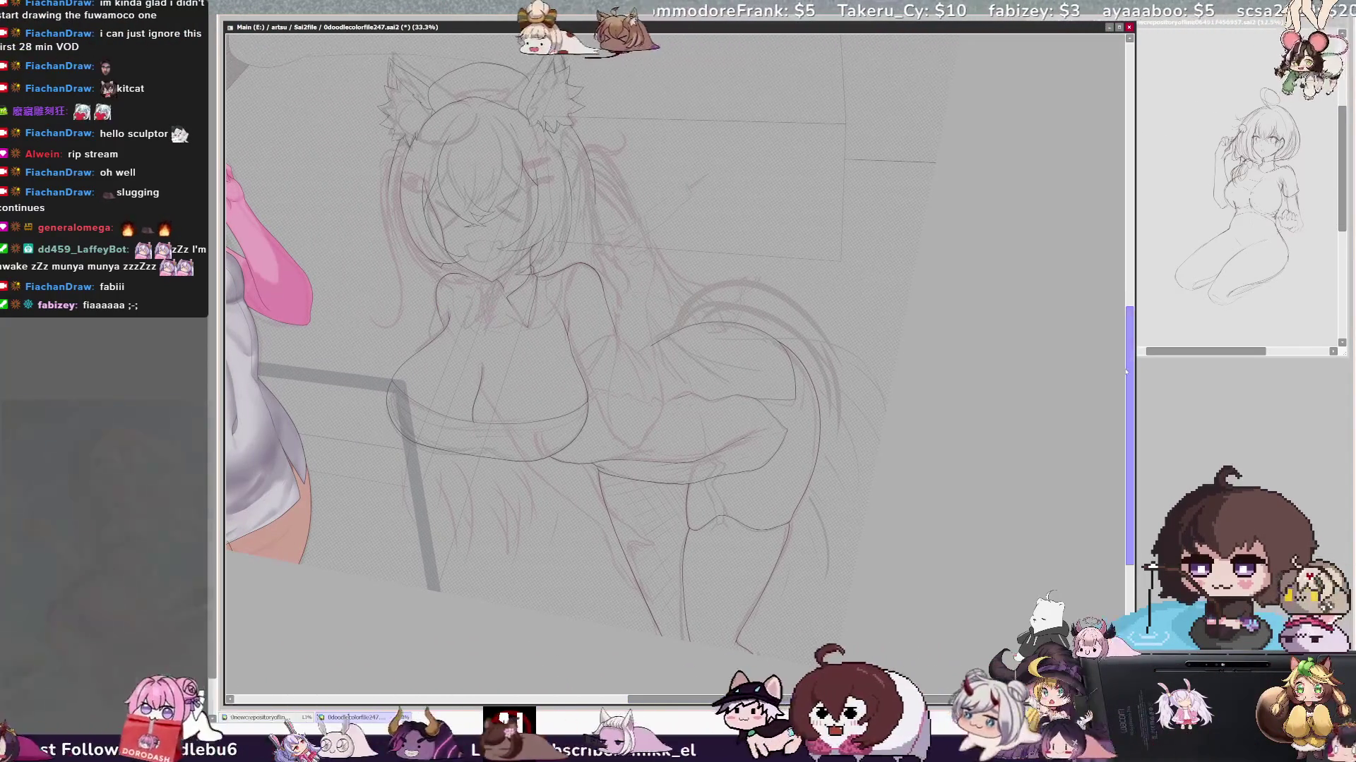
key(Up)
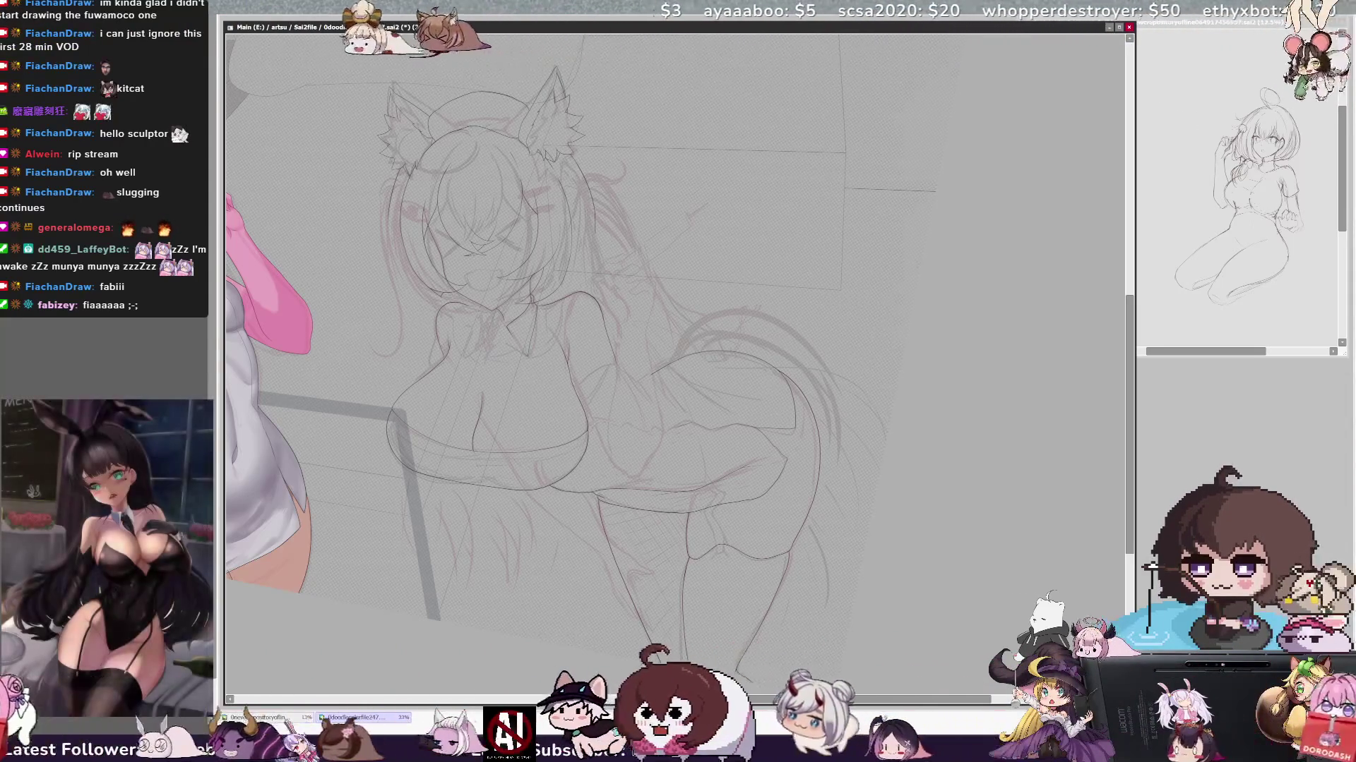
key(ctrl+plus)
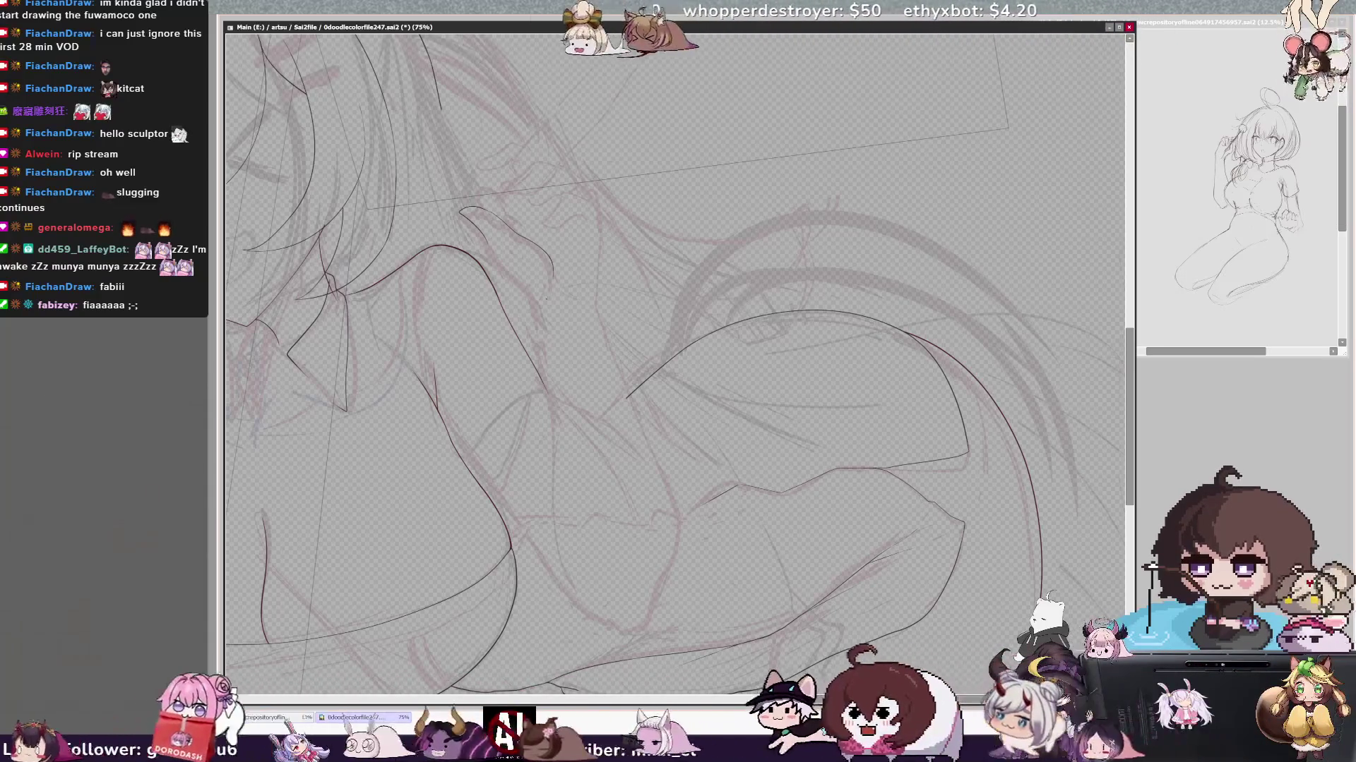
- Mirror the view, pan to the neck and arm area and zoom to 100%
key(h)
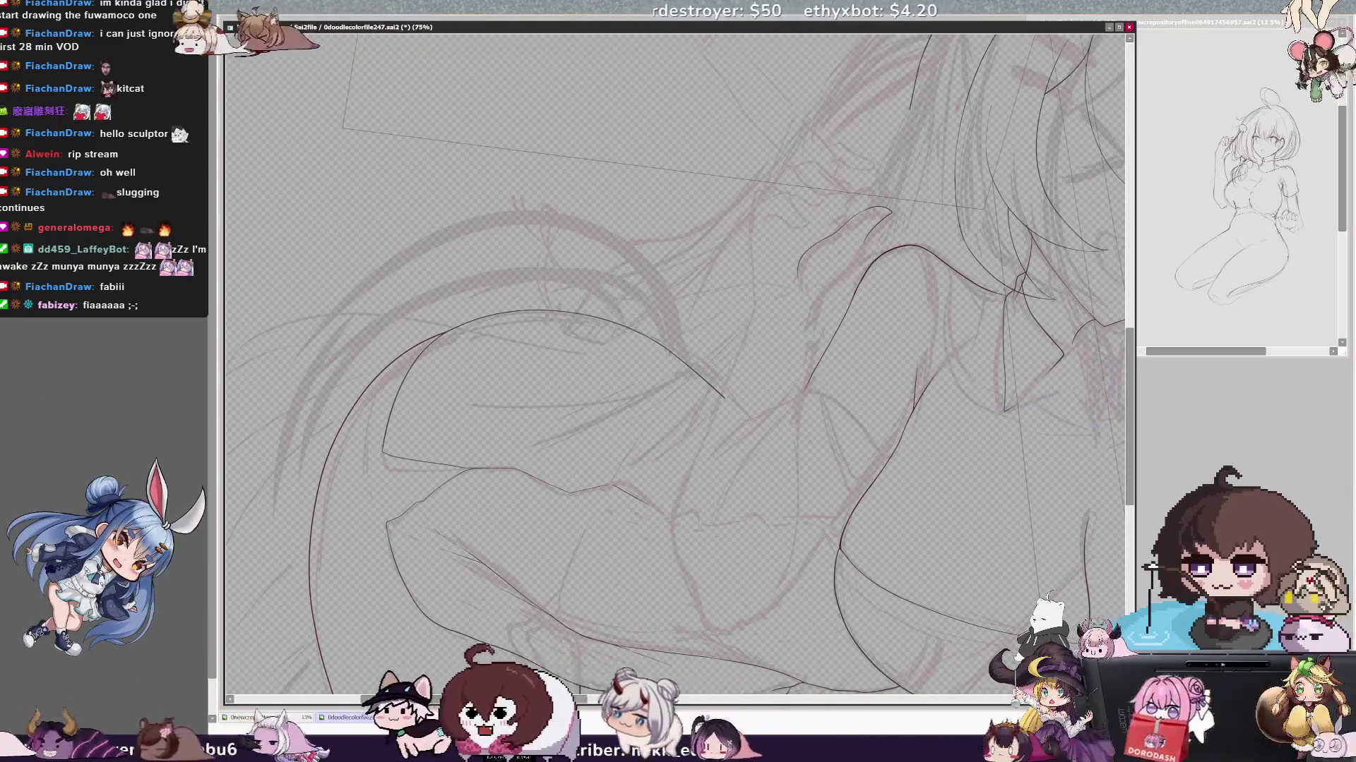
mouse_move(679, 361)
mouse_down()
mouse_move(720, 545)
mouse_move(694, 540)
mouse_up()
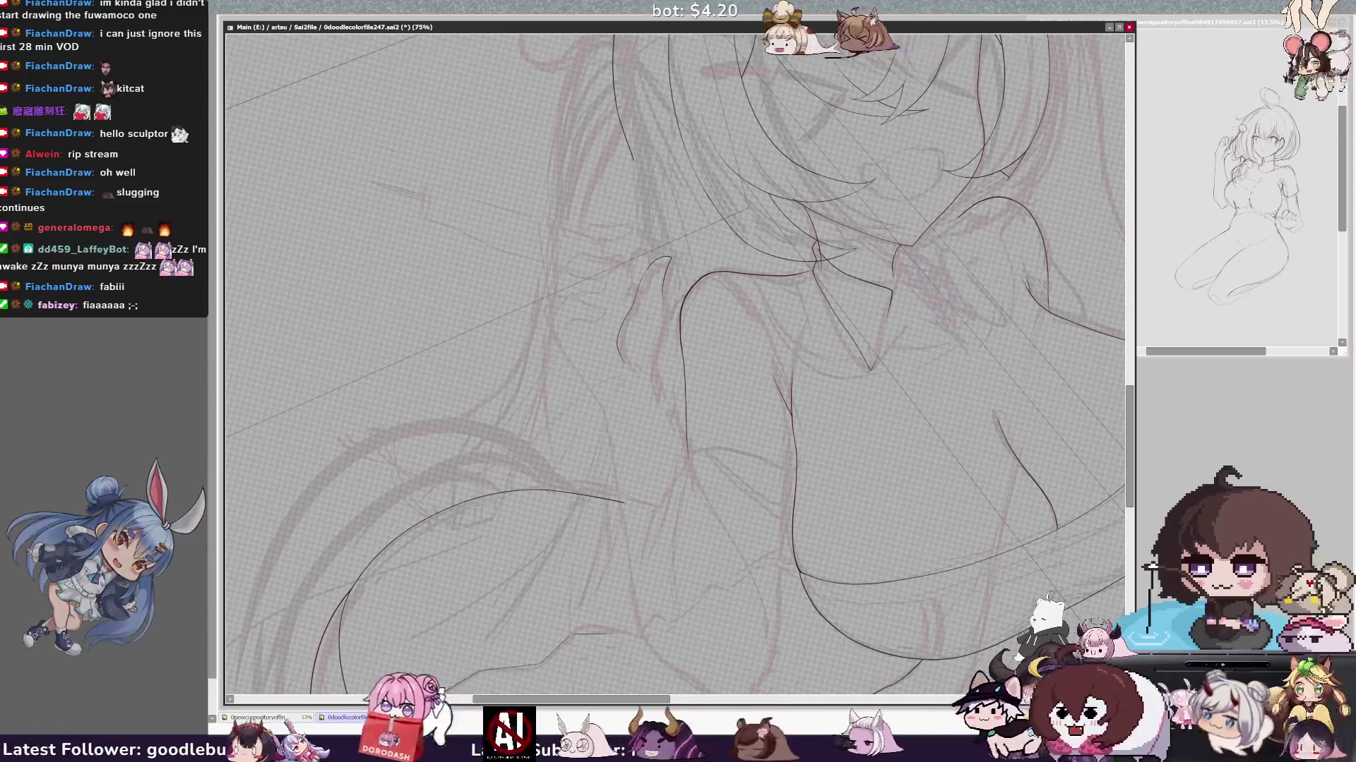
key(ctrl+plus)
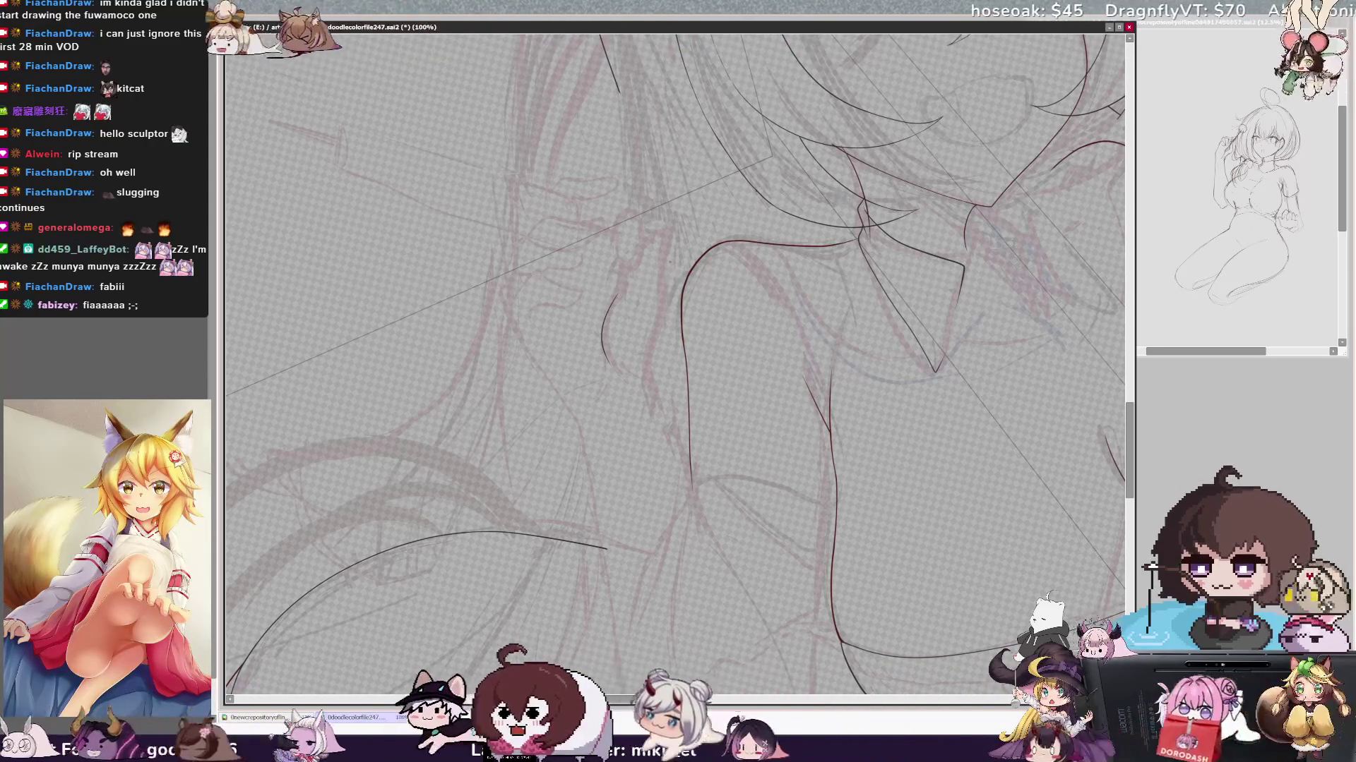
- Ink two short torso lines, mirroring the view between strokes to check them
drag(658, 244, 643, 355)
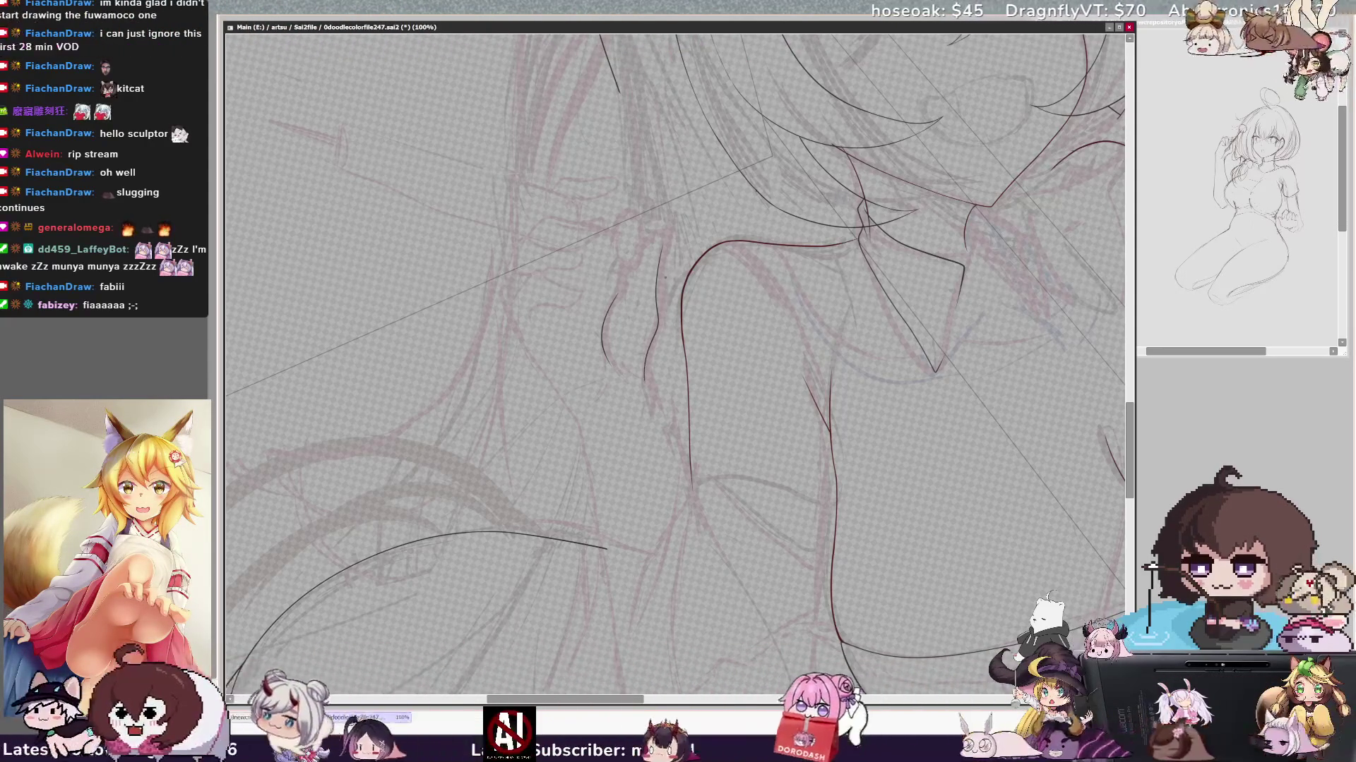
key(h)
drag(688, 246, 708, 358)
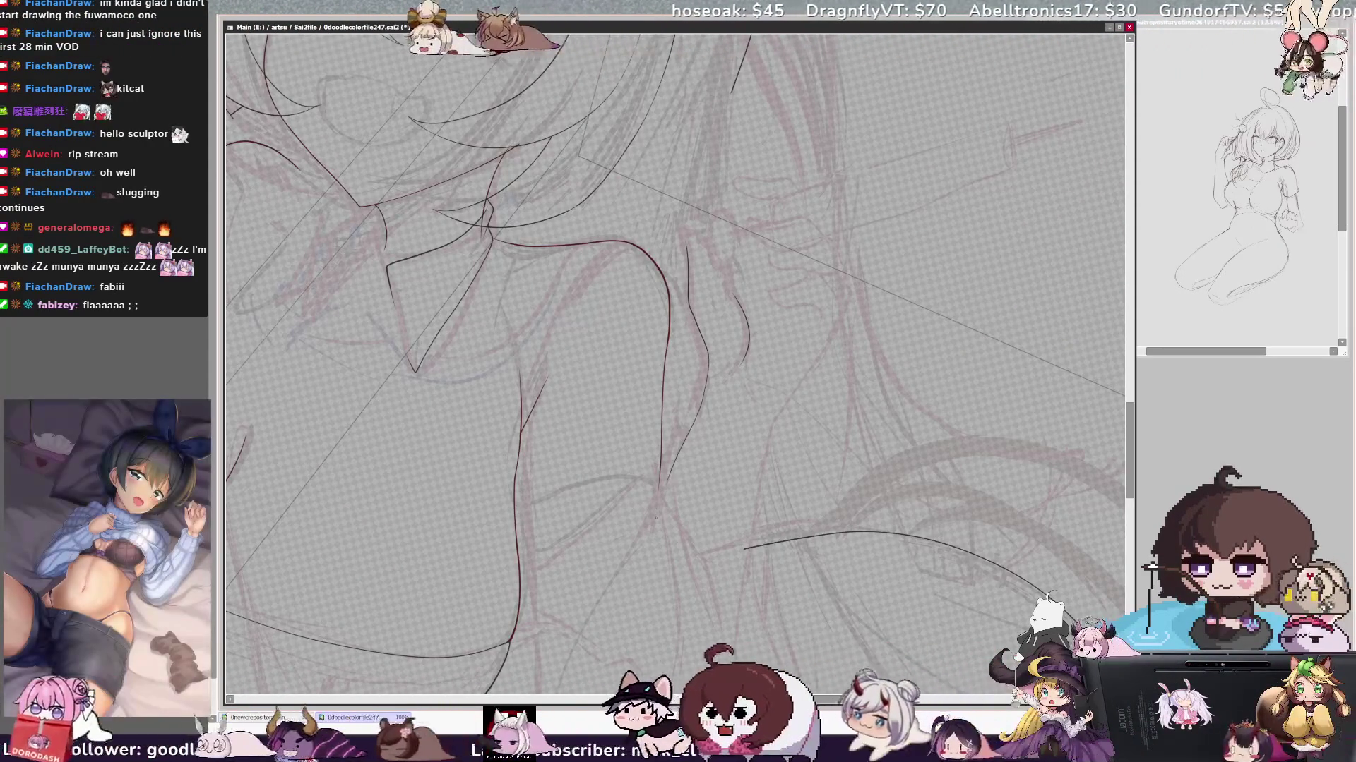
key(h)
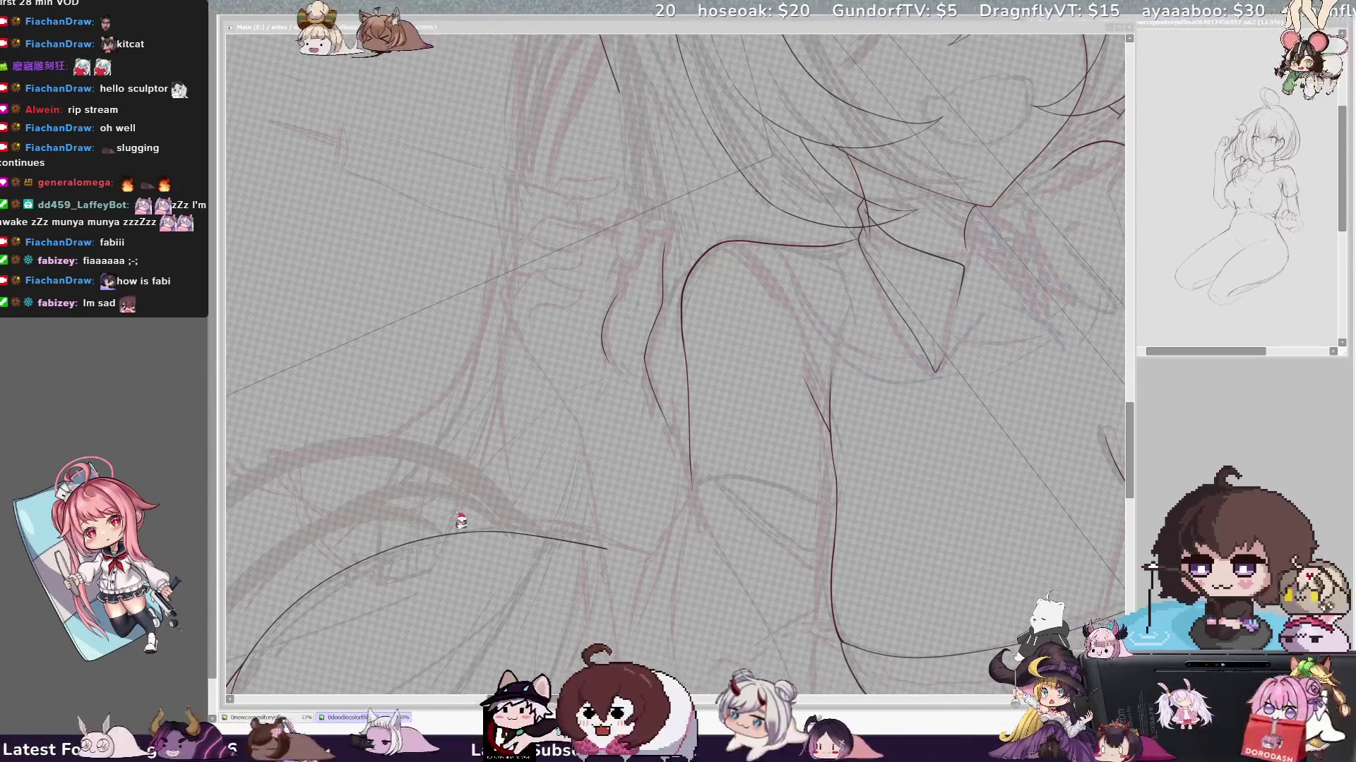
- Rotate the view and trace a dark line down the arm sketch
click(779, 357)
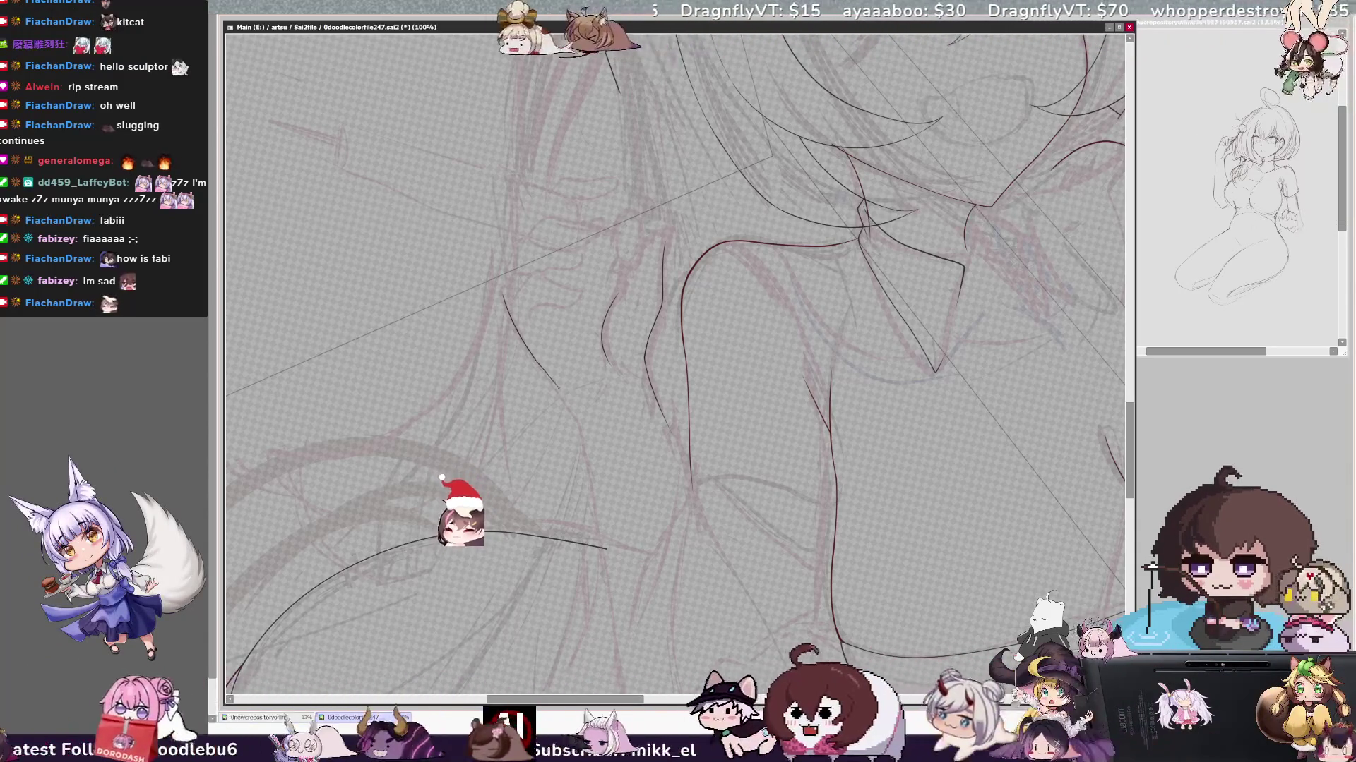
key(End)
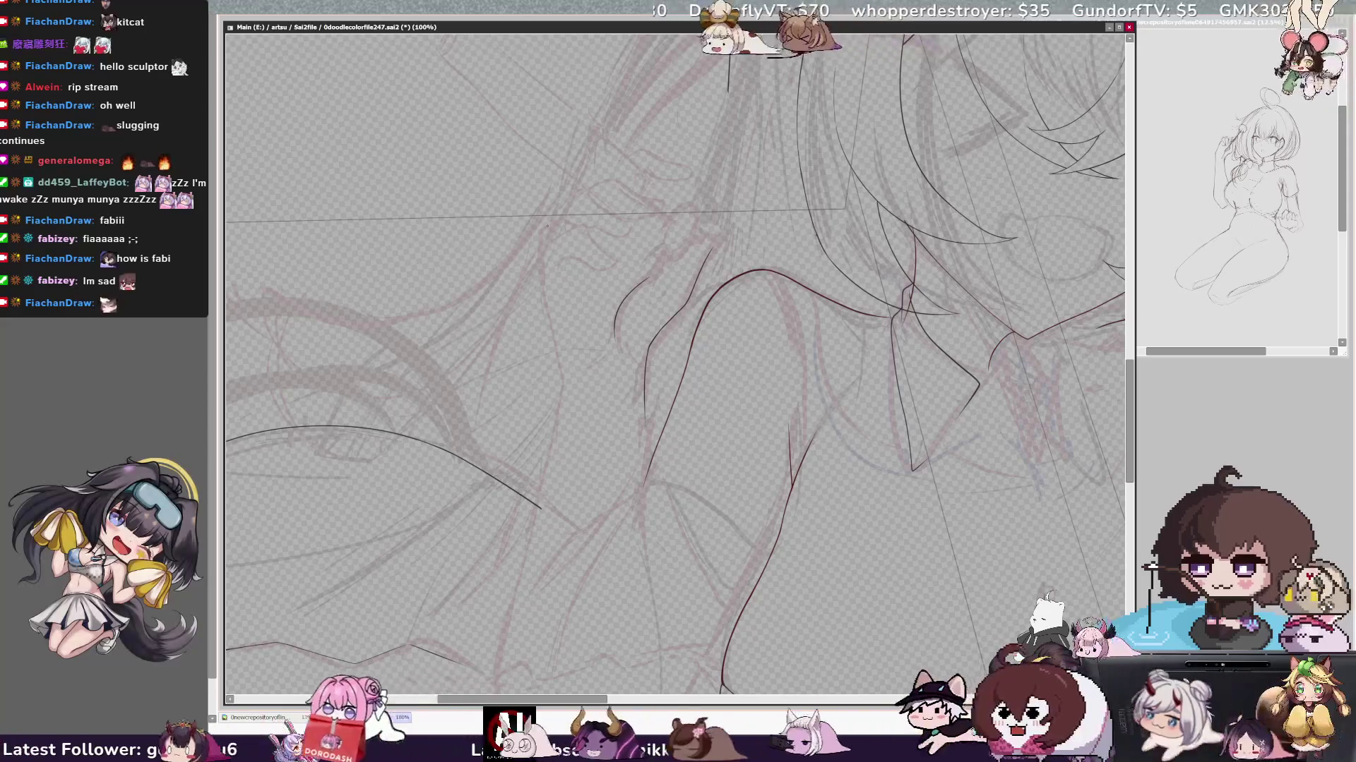
drag(541, 233, 561, 391)
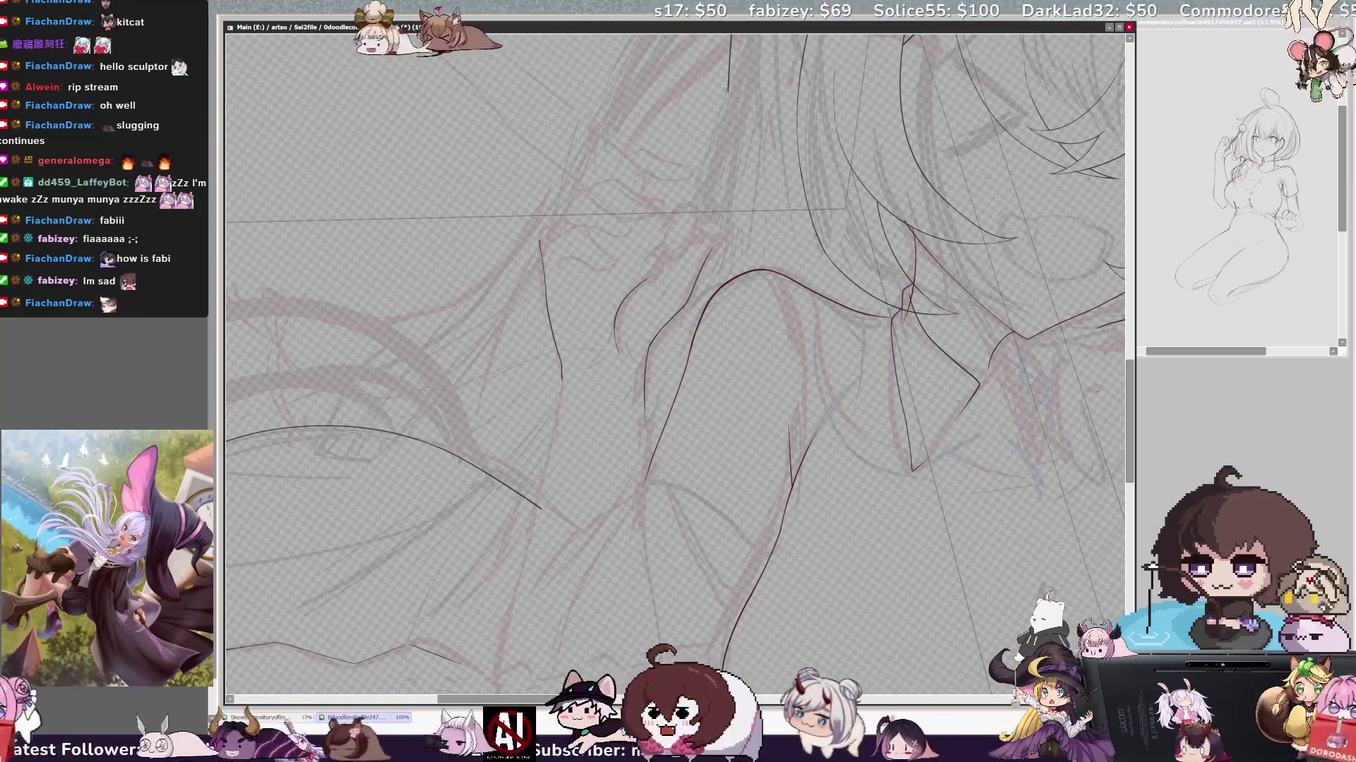
scroll(679, 372, up, 2)
scroll(679, 371, up, 1)
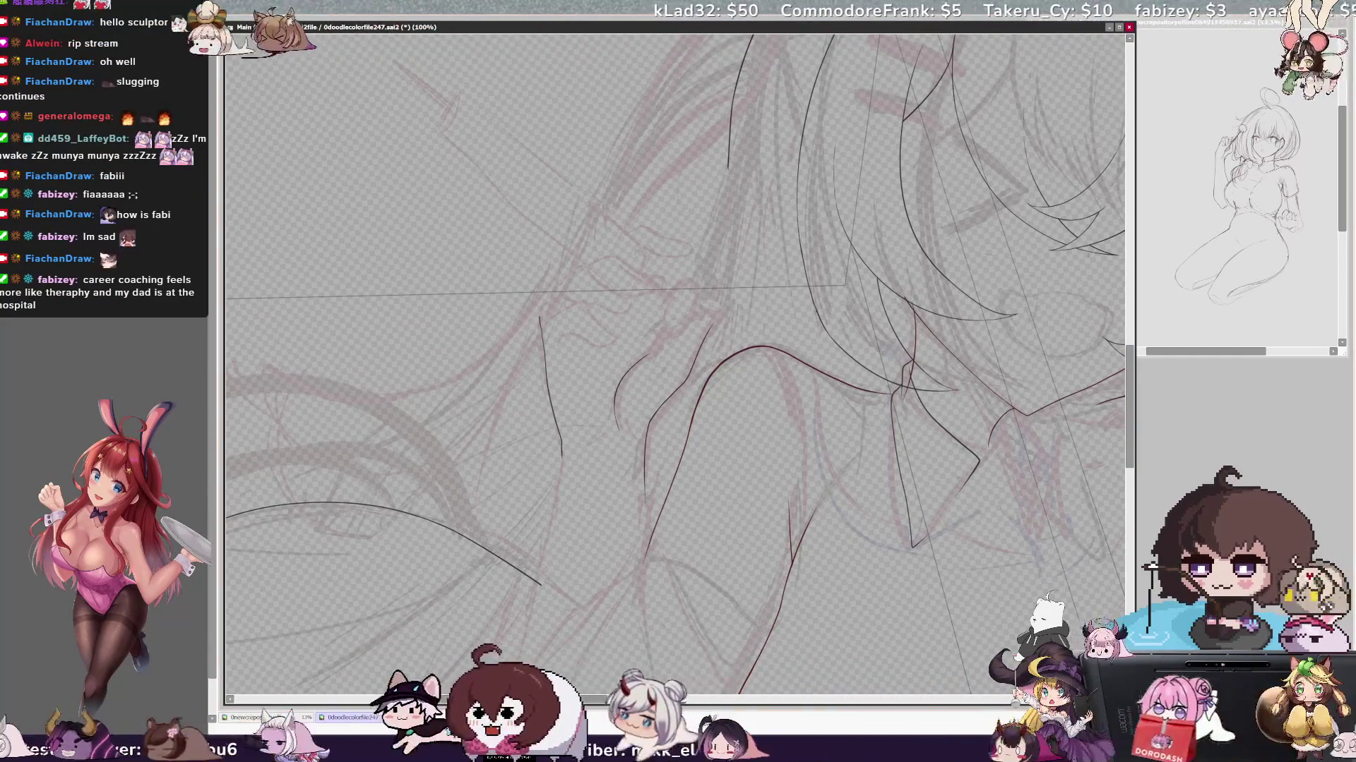
key(Delete)
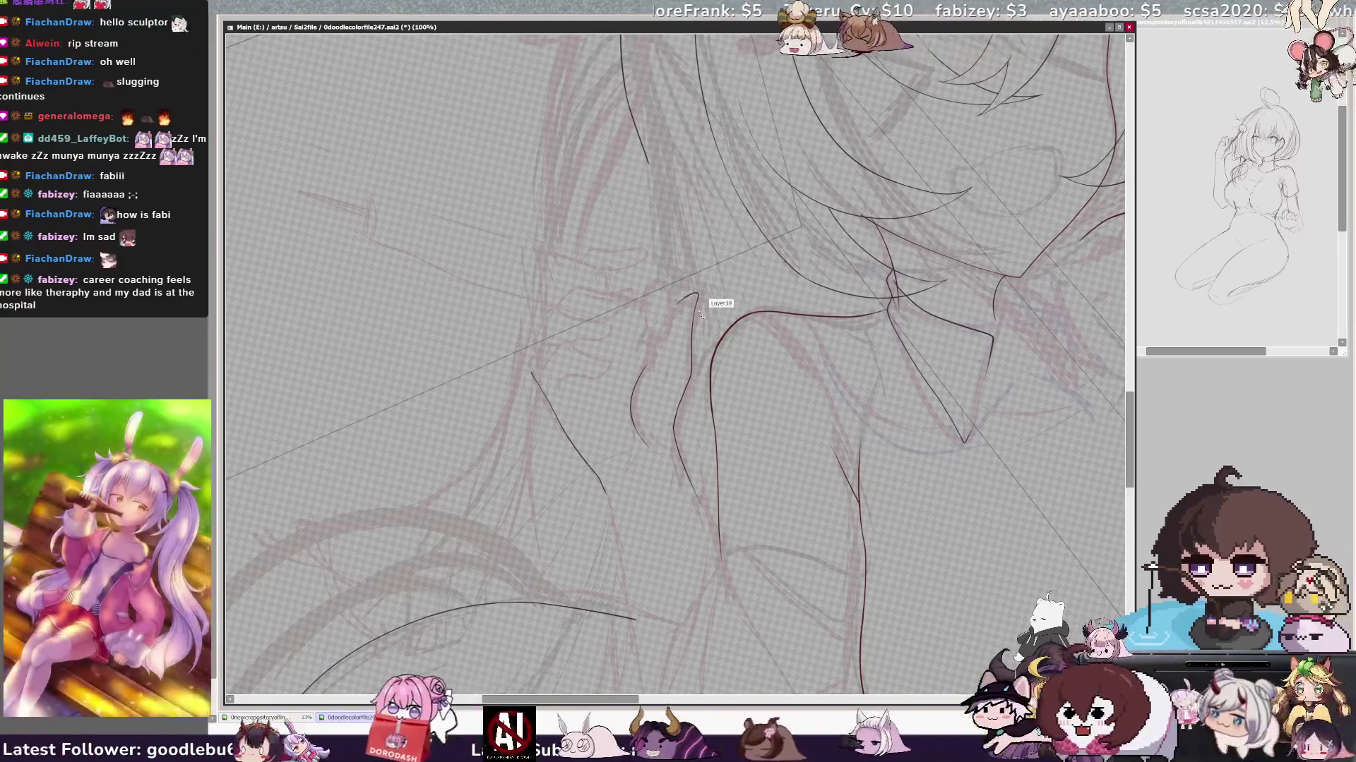
- Ink short finger curves beside the arm, undoing and redrawing the strokes that came out wrong
drag(670, 314, 695, 320)
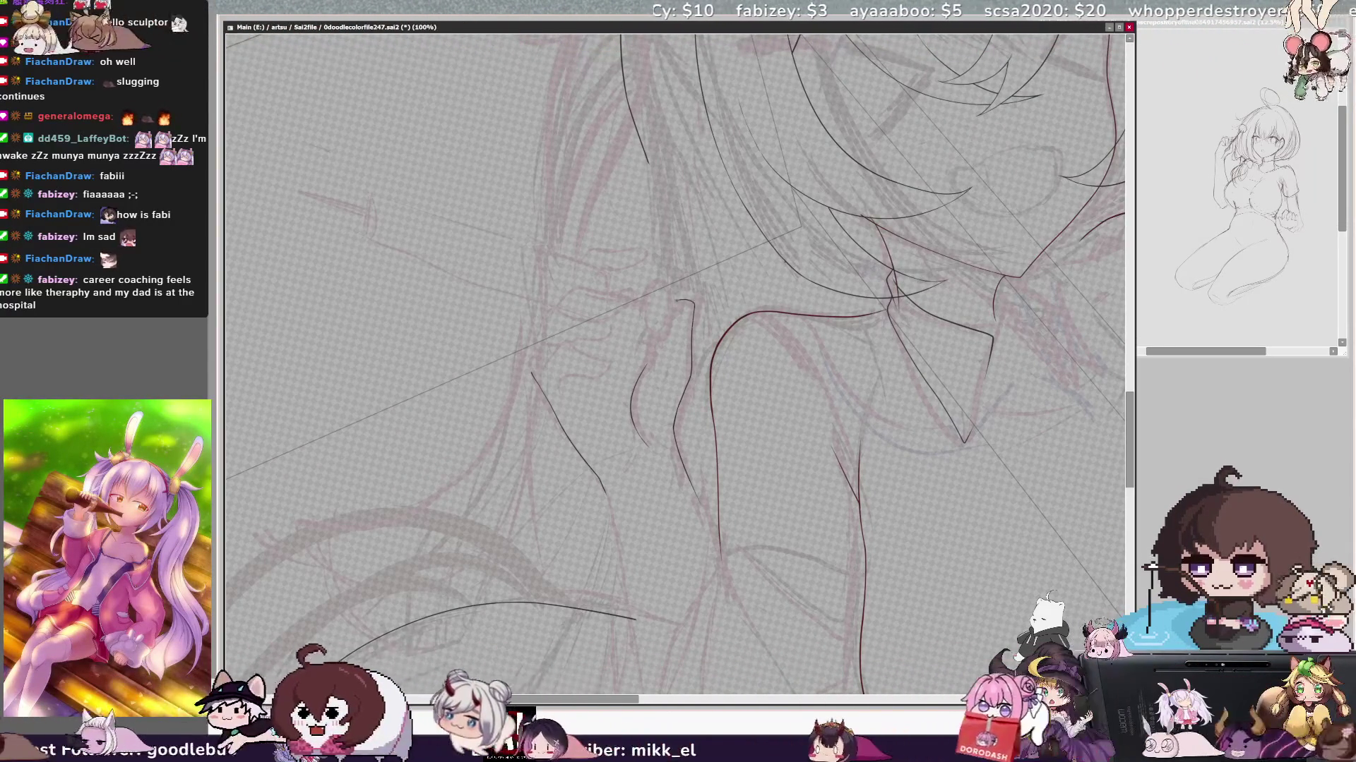
key(ctrl+z)
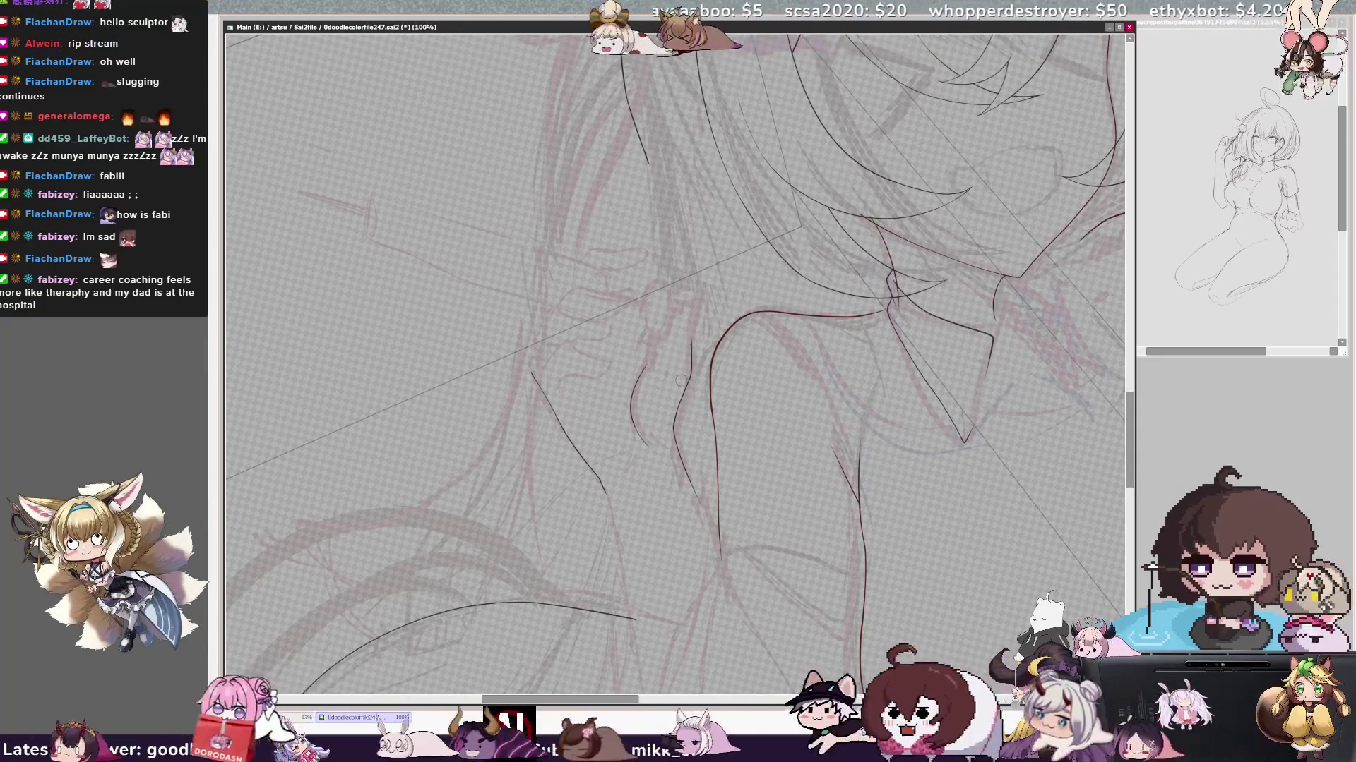
drag(695, 312, 689, 348)
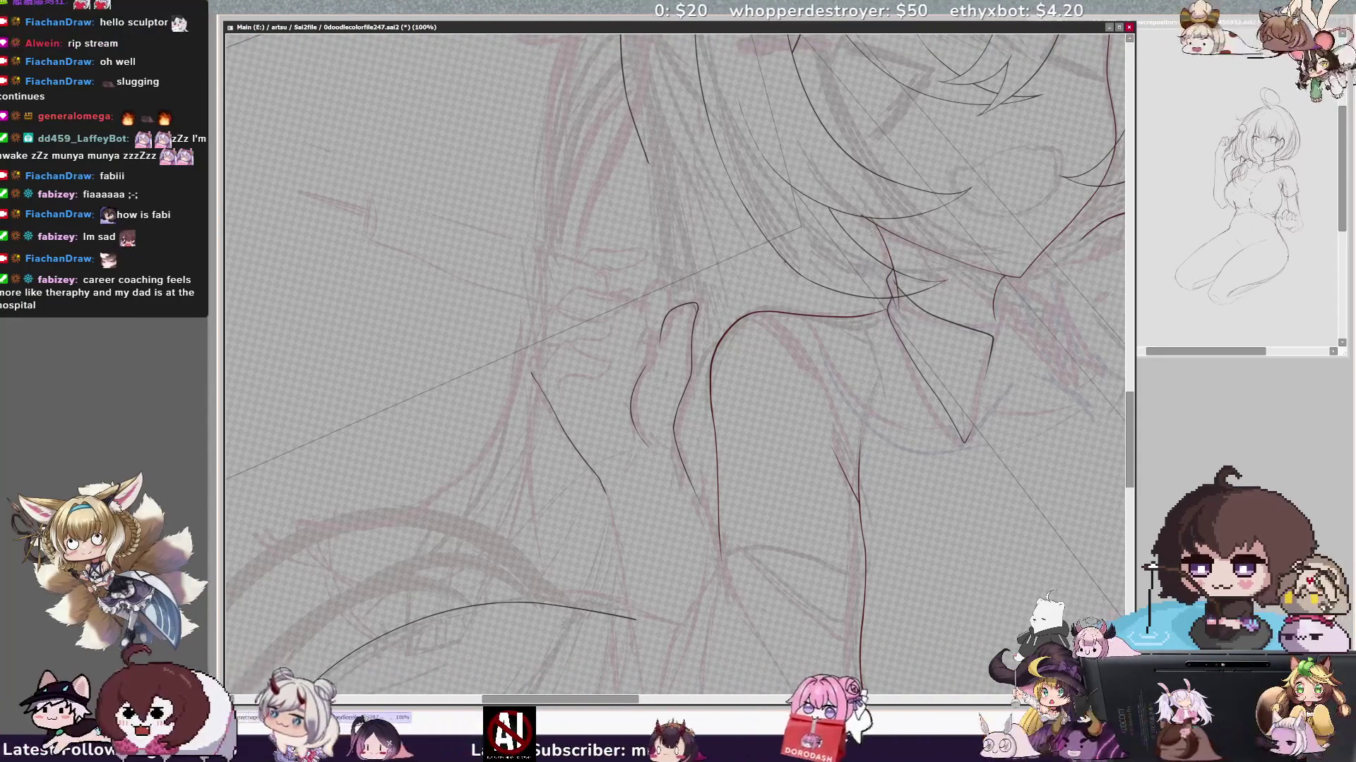
ctrl+shift+click(646, 377)
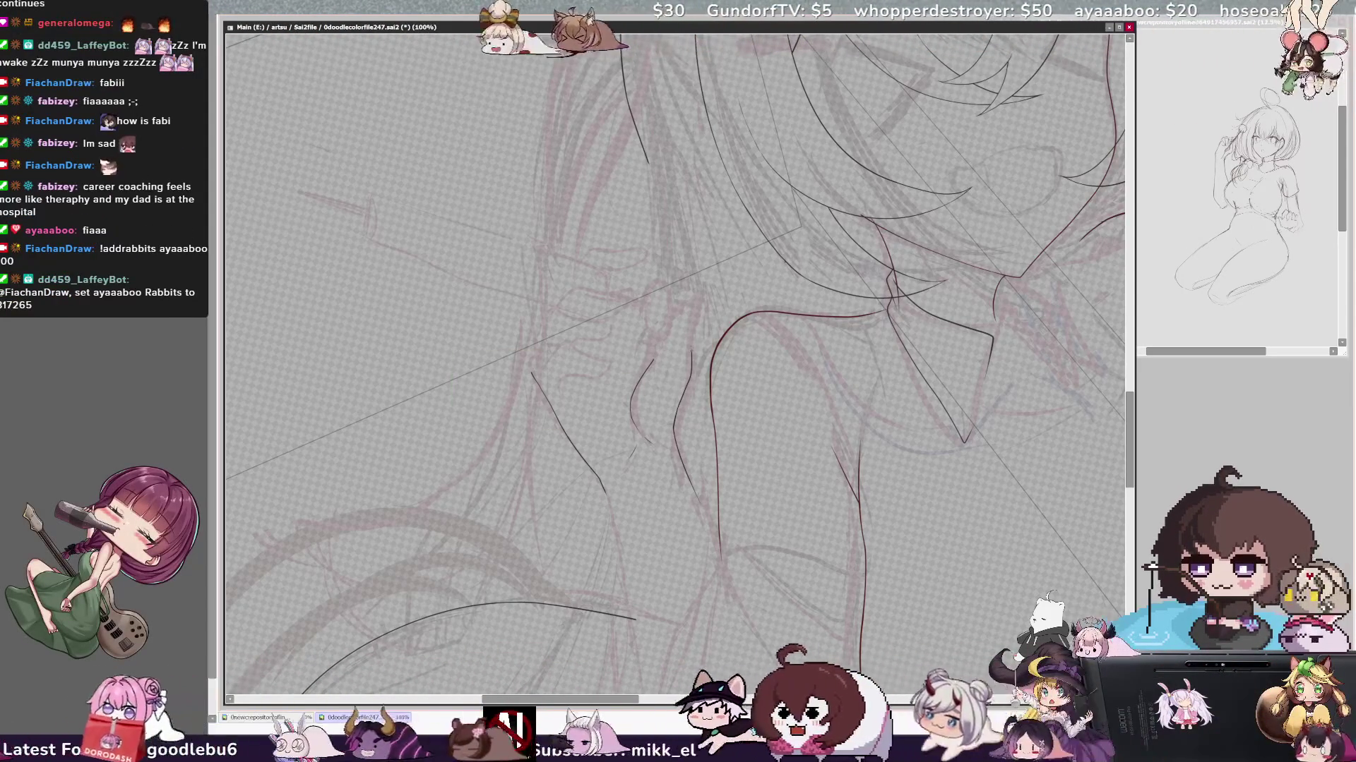
drag(664, 332, 702, 306)
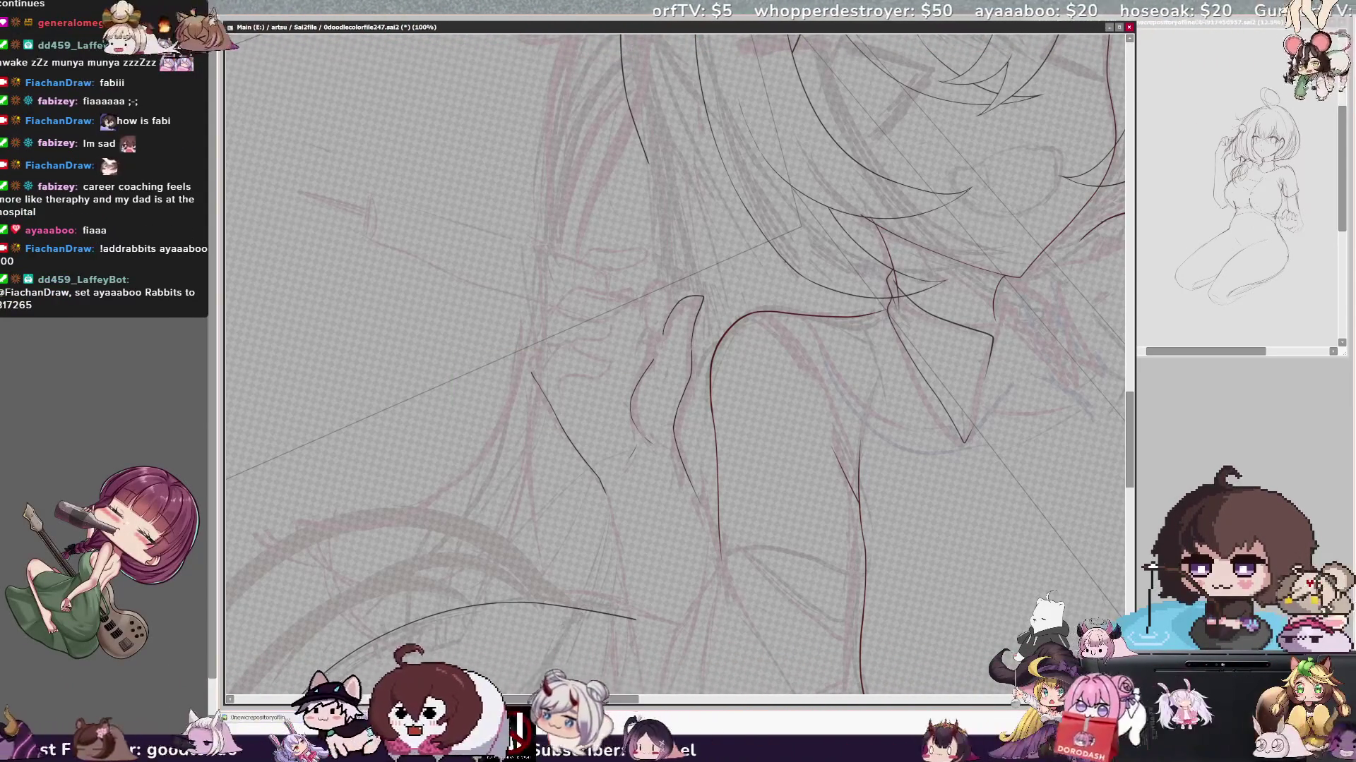
key(Delete)
key(ctrl+z)
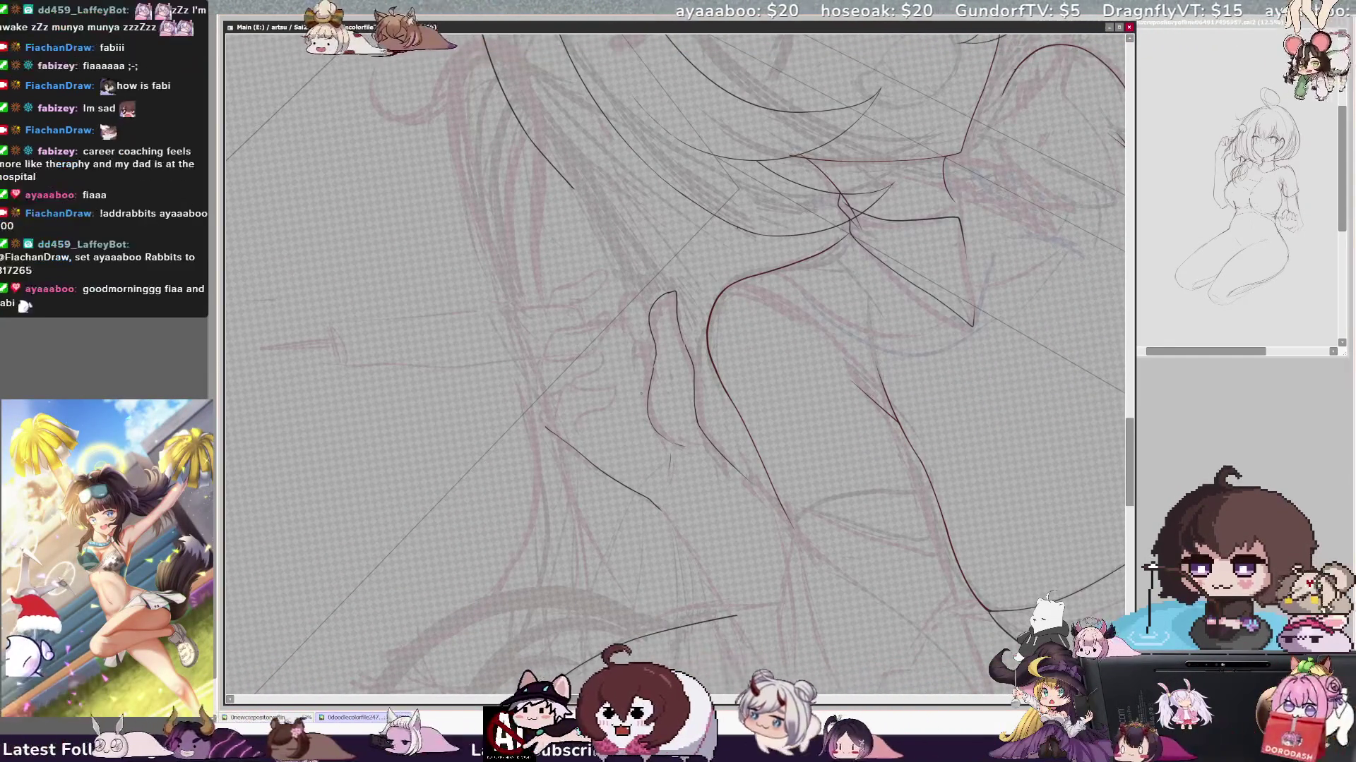
- Ink more strokes along the leg line, then zoom out to see the whole character
mouse_move(671, 293)
mouse_down()
mouse_move(678, 329)
mouse_move(670, 295)
mouse_up()
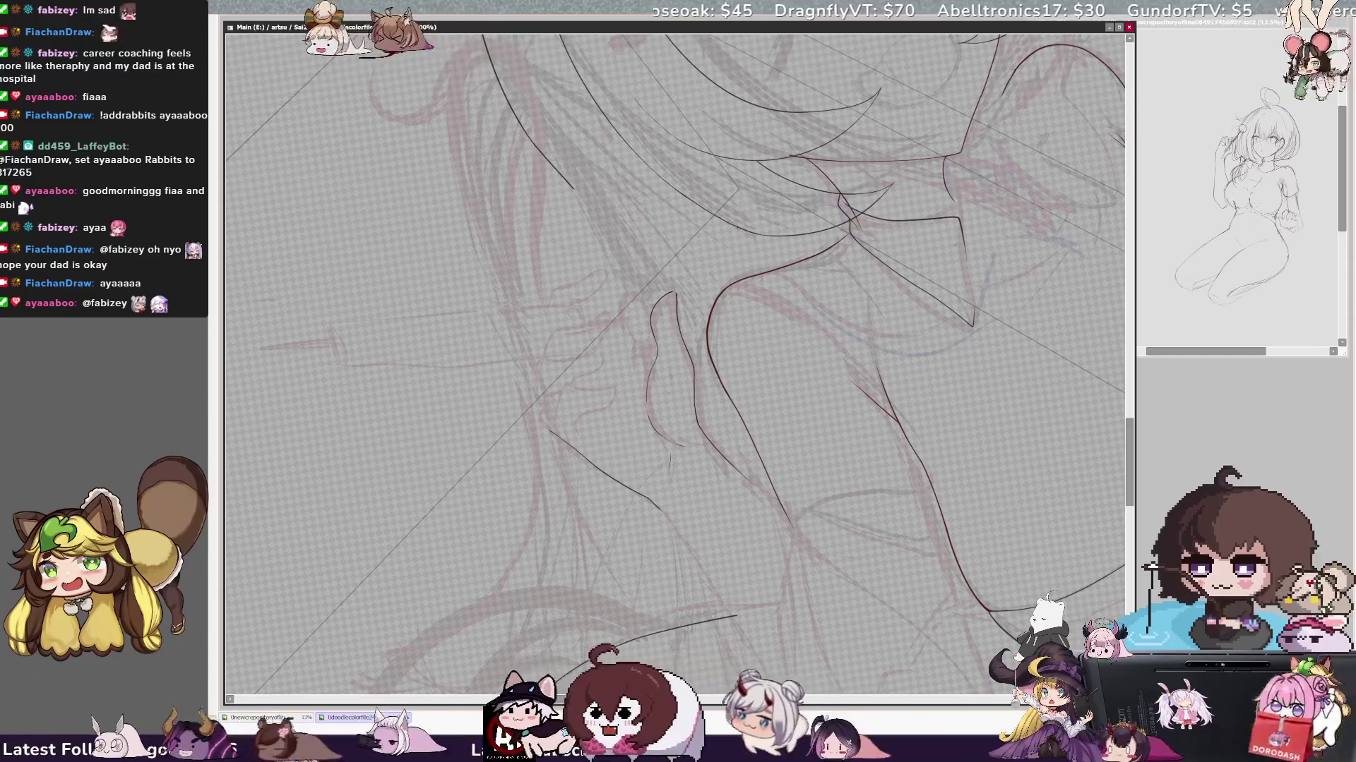
key(ctrl+minus)
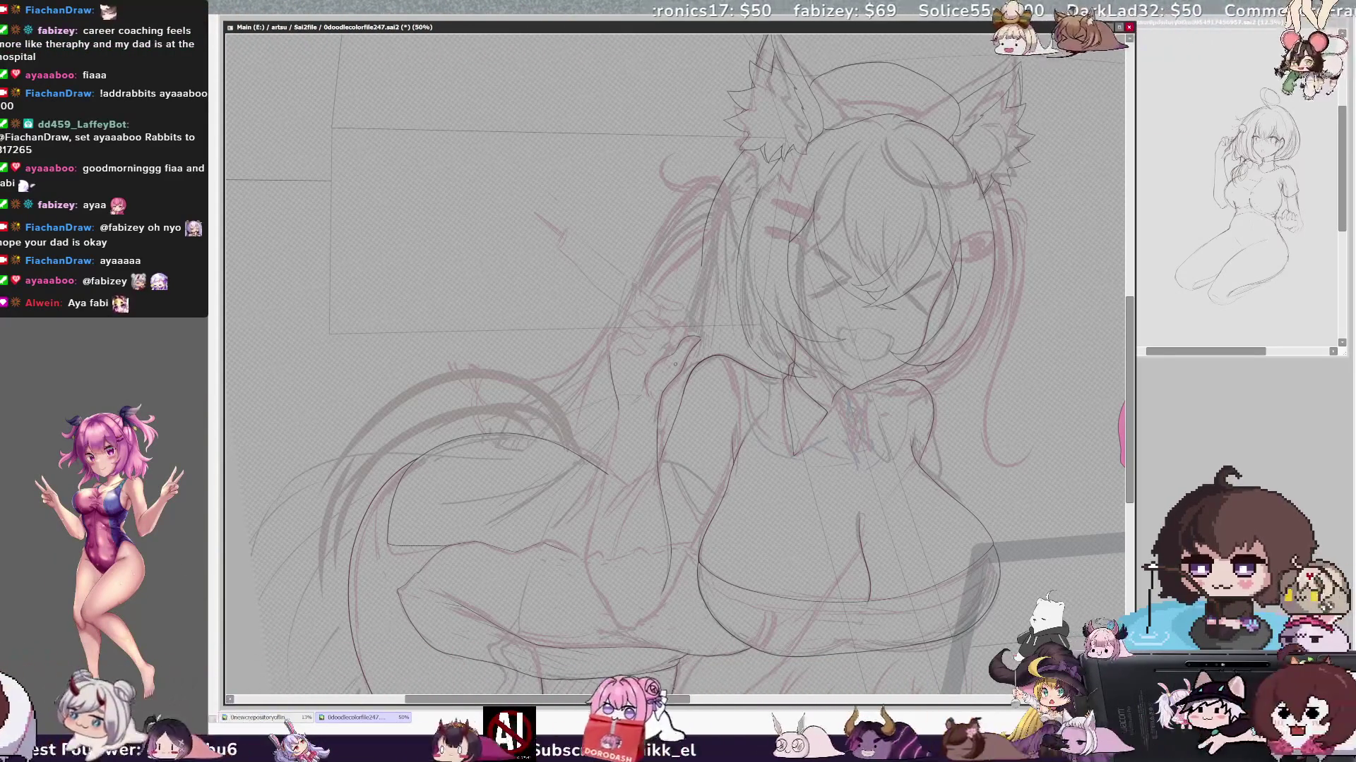
scroll(678, 360, up, 2)
scroll(678, 360, up, 2)
scroll(678, 361, up, 2)
scroll(678, 360, up, 2)
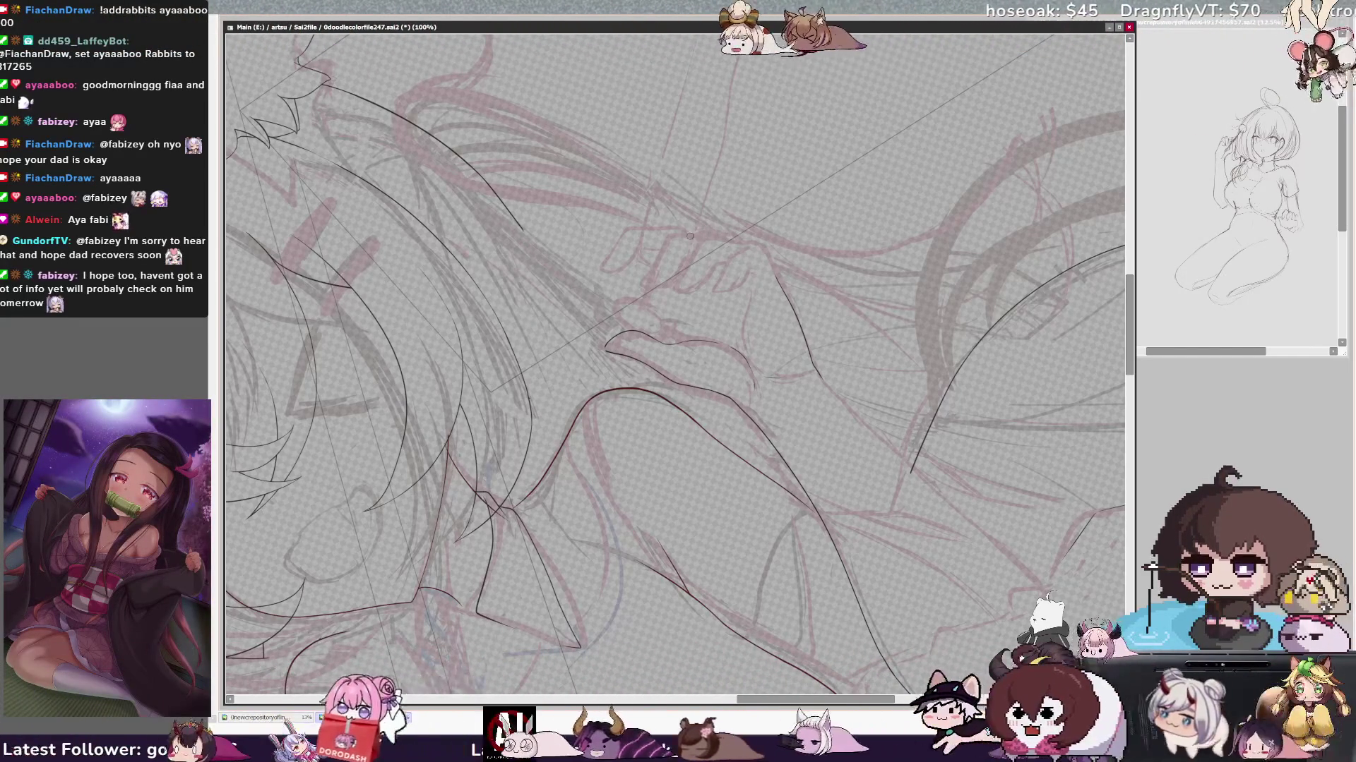
- Mirror the view, zoom out to 33.3% and reset rotation to check the lineart upright
key(h)
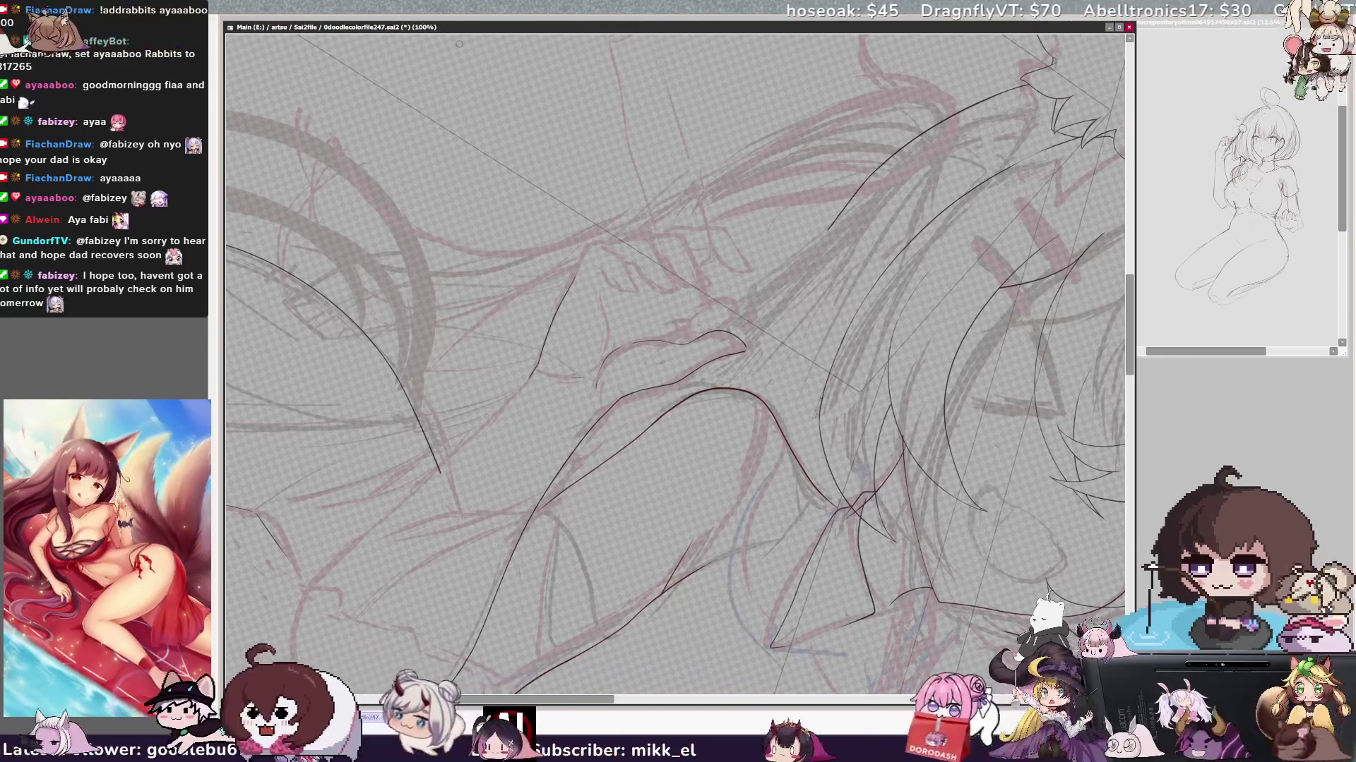
scroll(675, 365, down, 3)
key(Home)
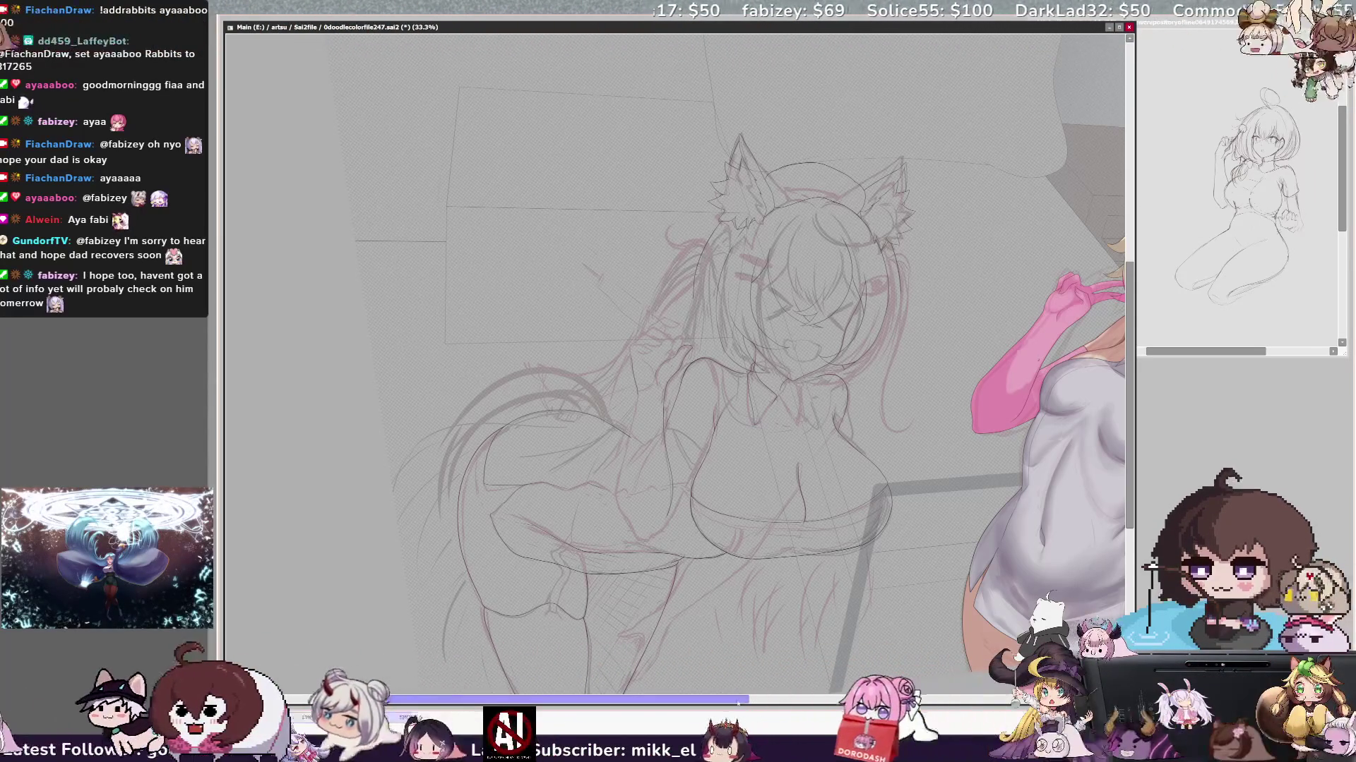
scroll(675, 361, right, 2)
- Tilt the canvas about 10° and zoom in on the character's head and face for inking
key(Delete)
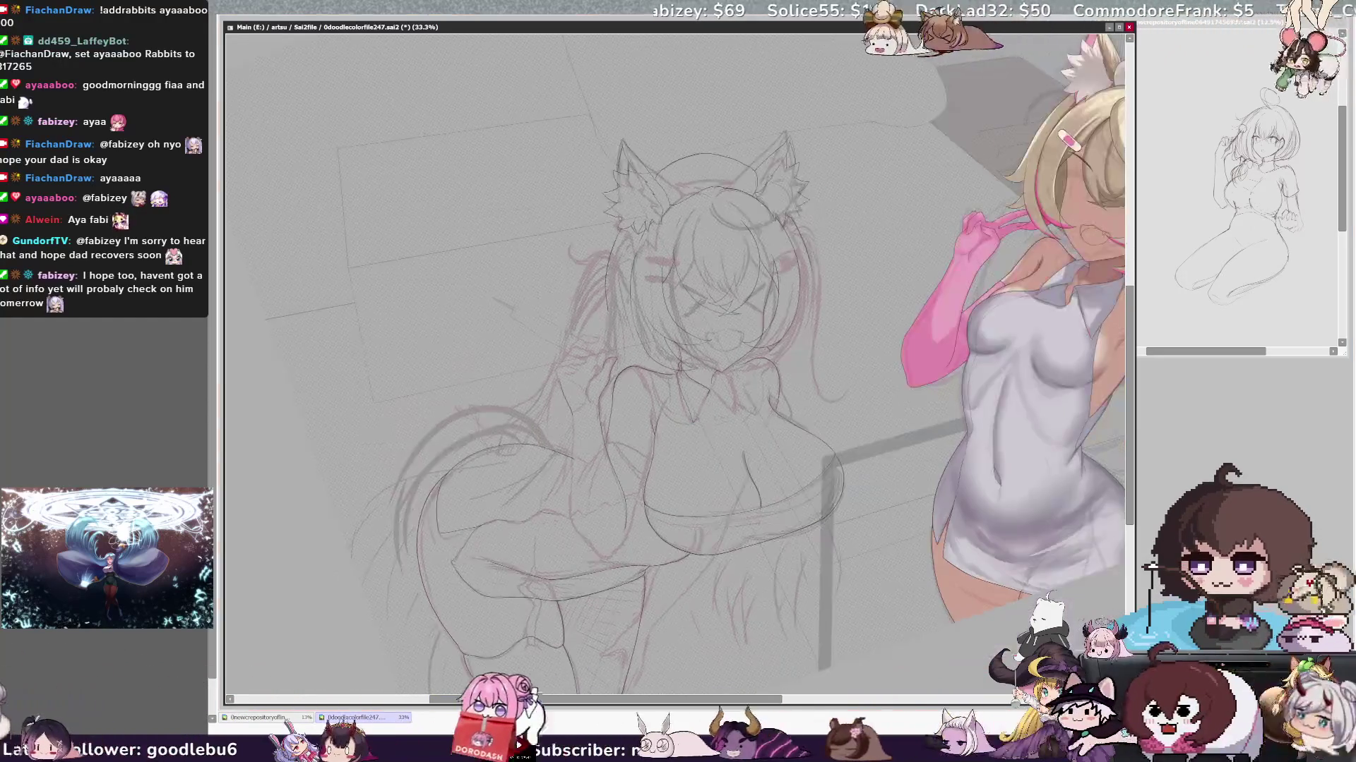
scroll(678, 360, up, 2)
scroll(678, 361, down, 1)
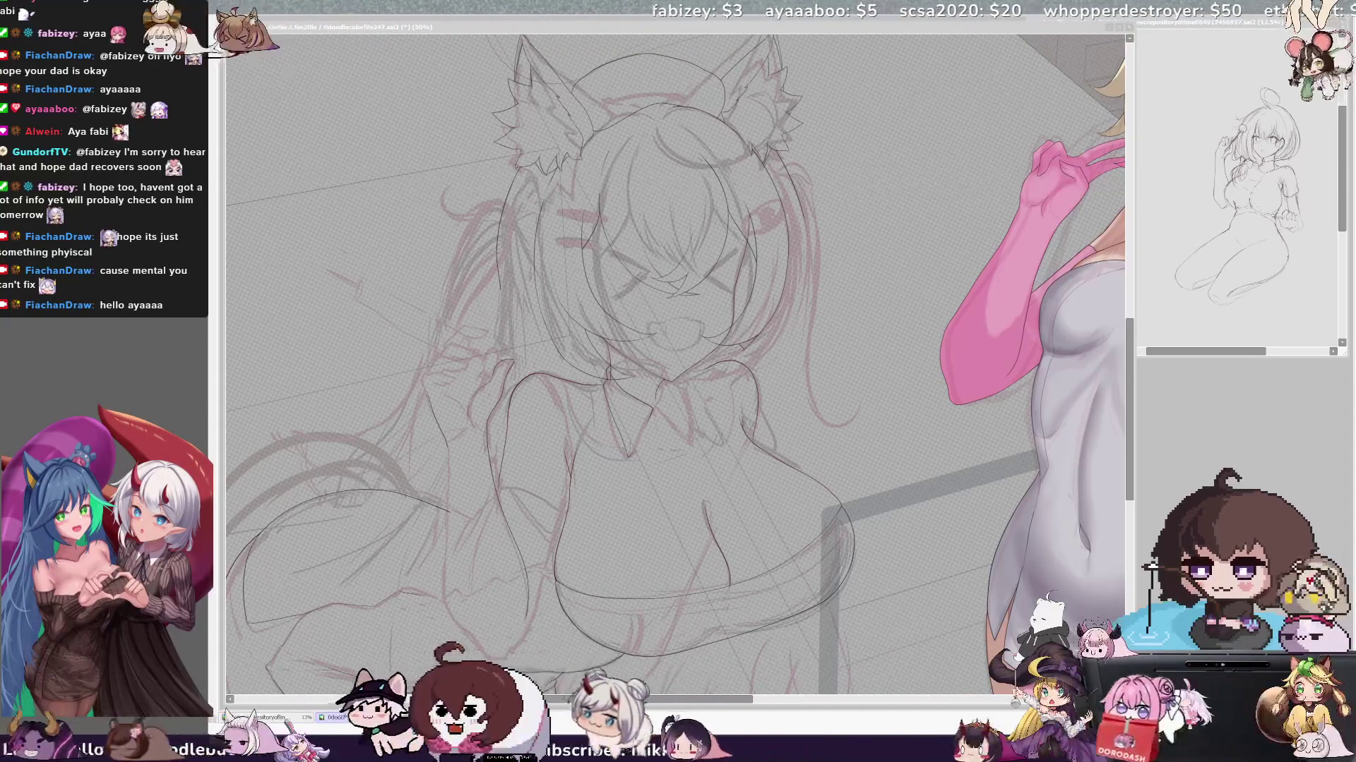
click(780, 295)
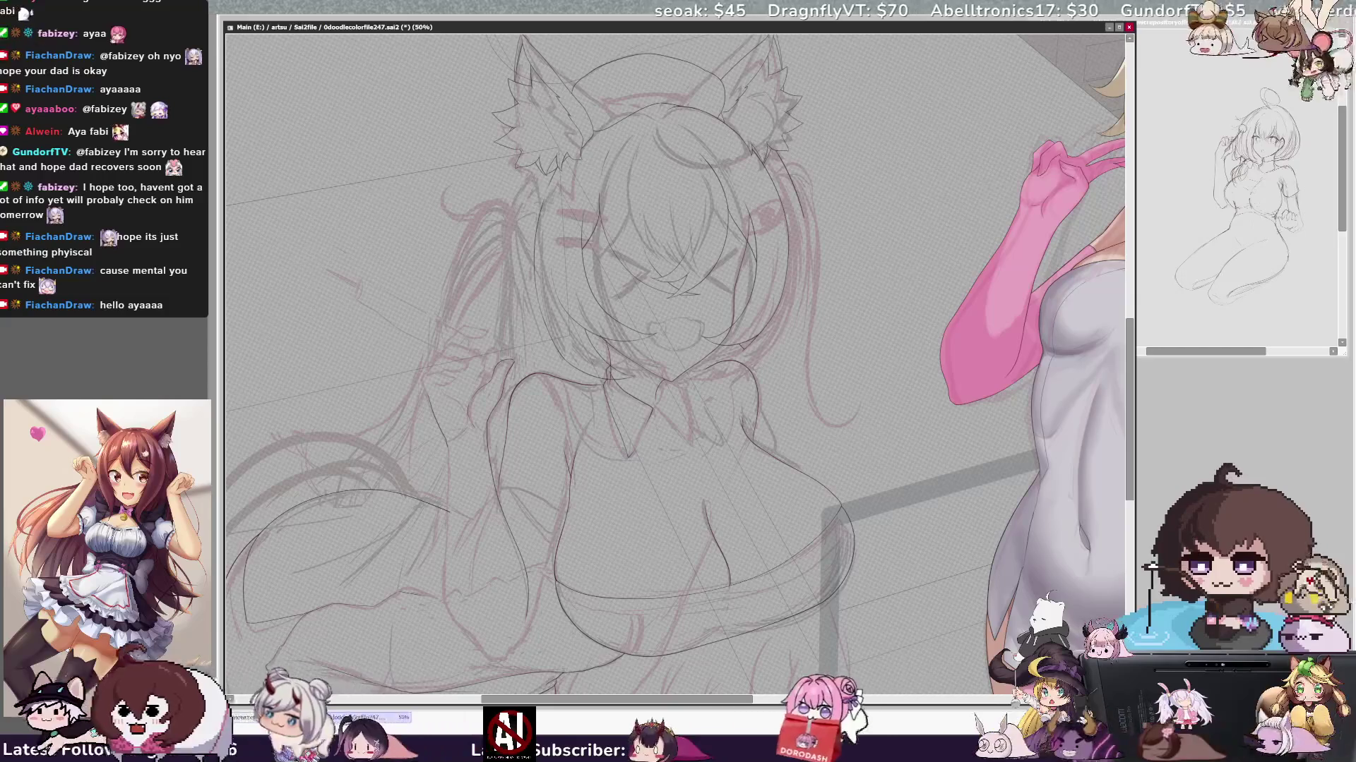
scroll(677, 360, up, 2)
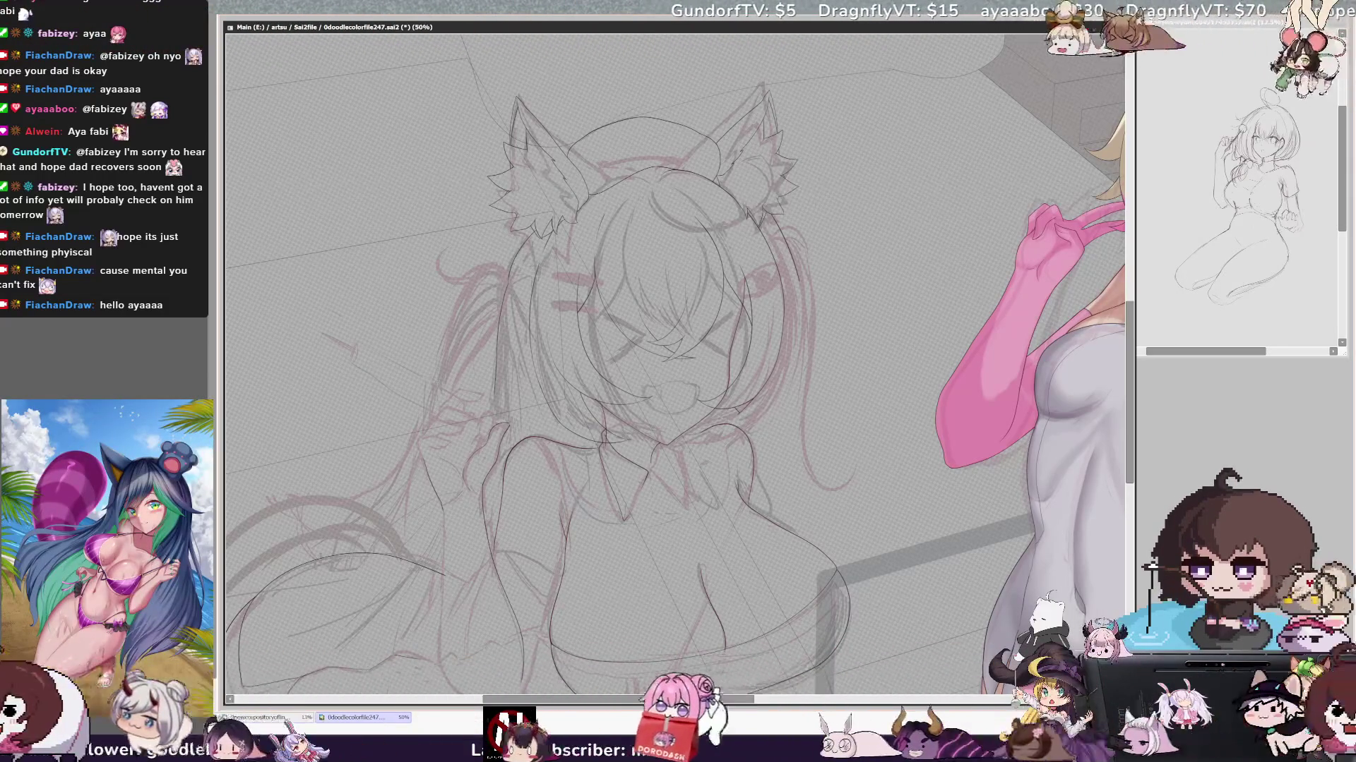
key(h)
key(h)
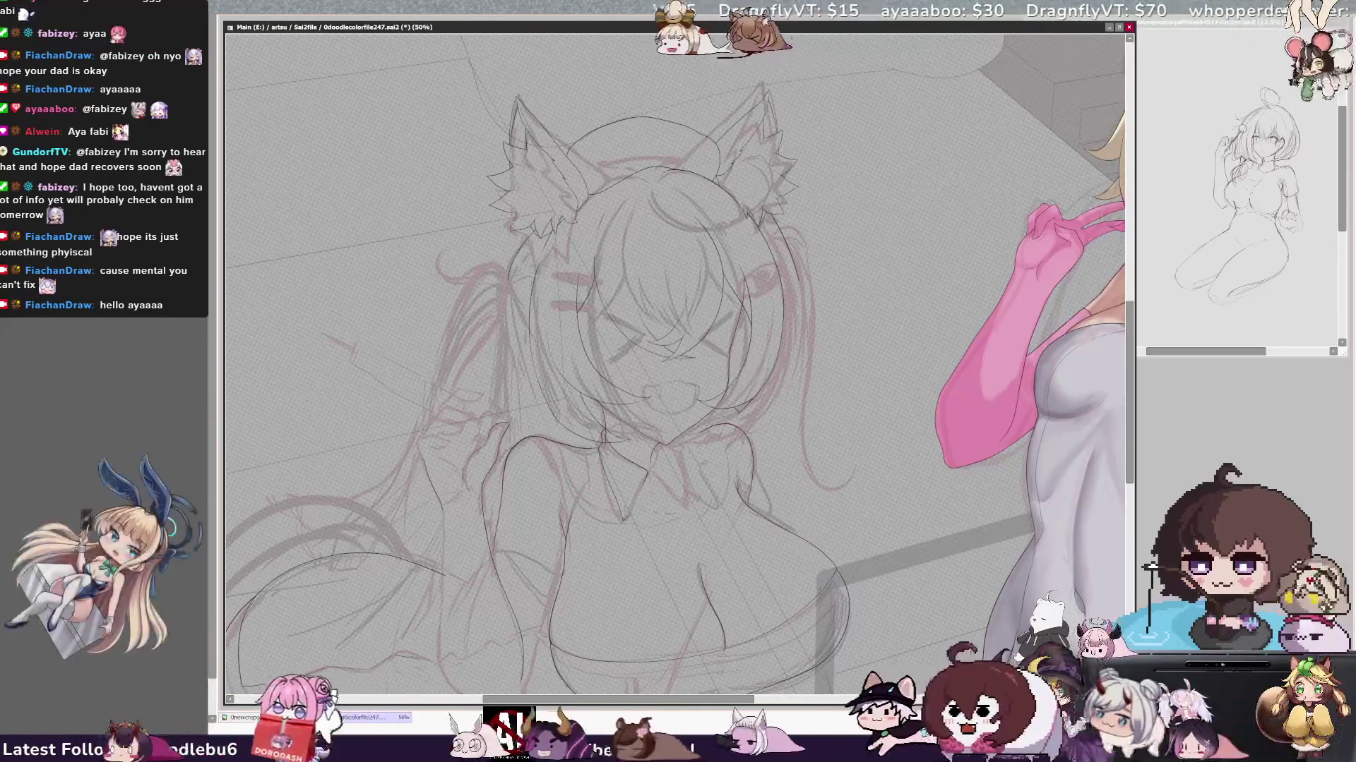
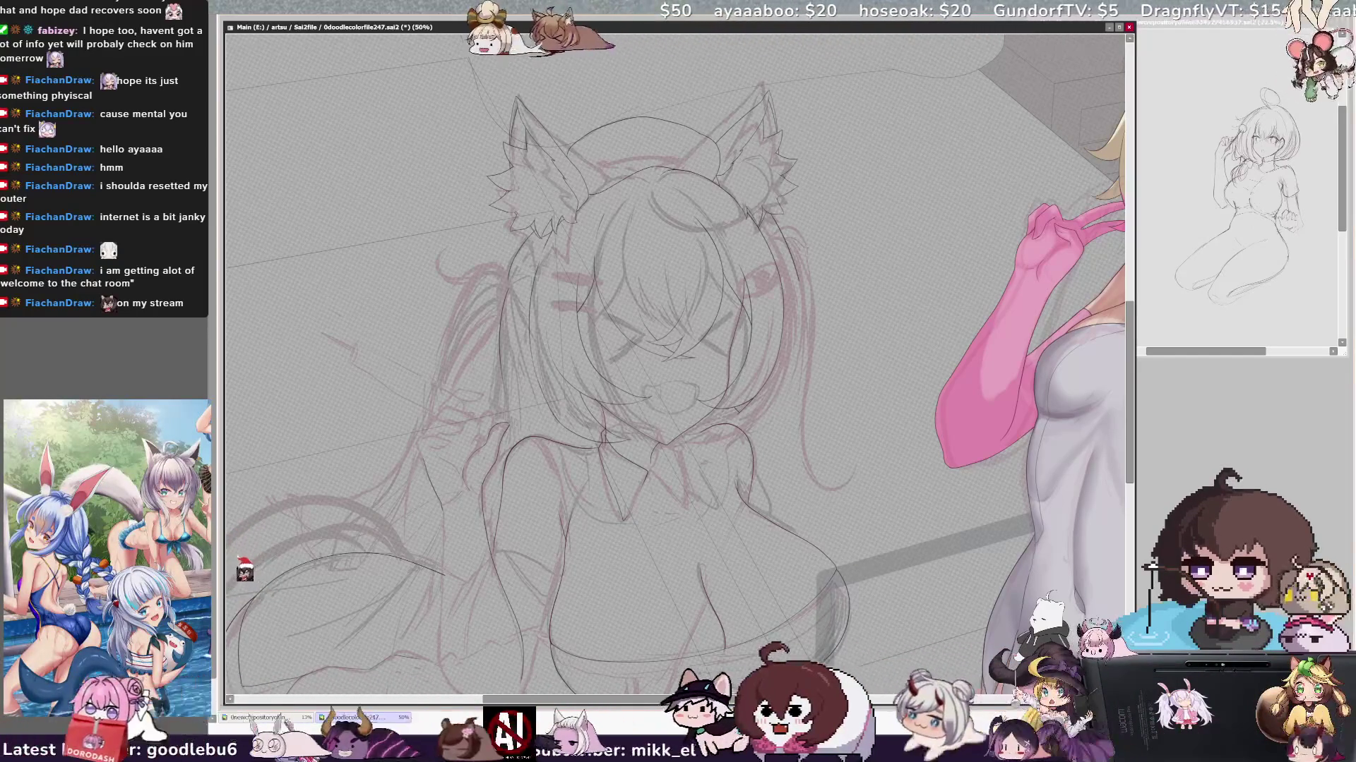
- Pan the canvas slightly right to centre the cat ears and hair
drag(657, 381, 676, 387)
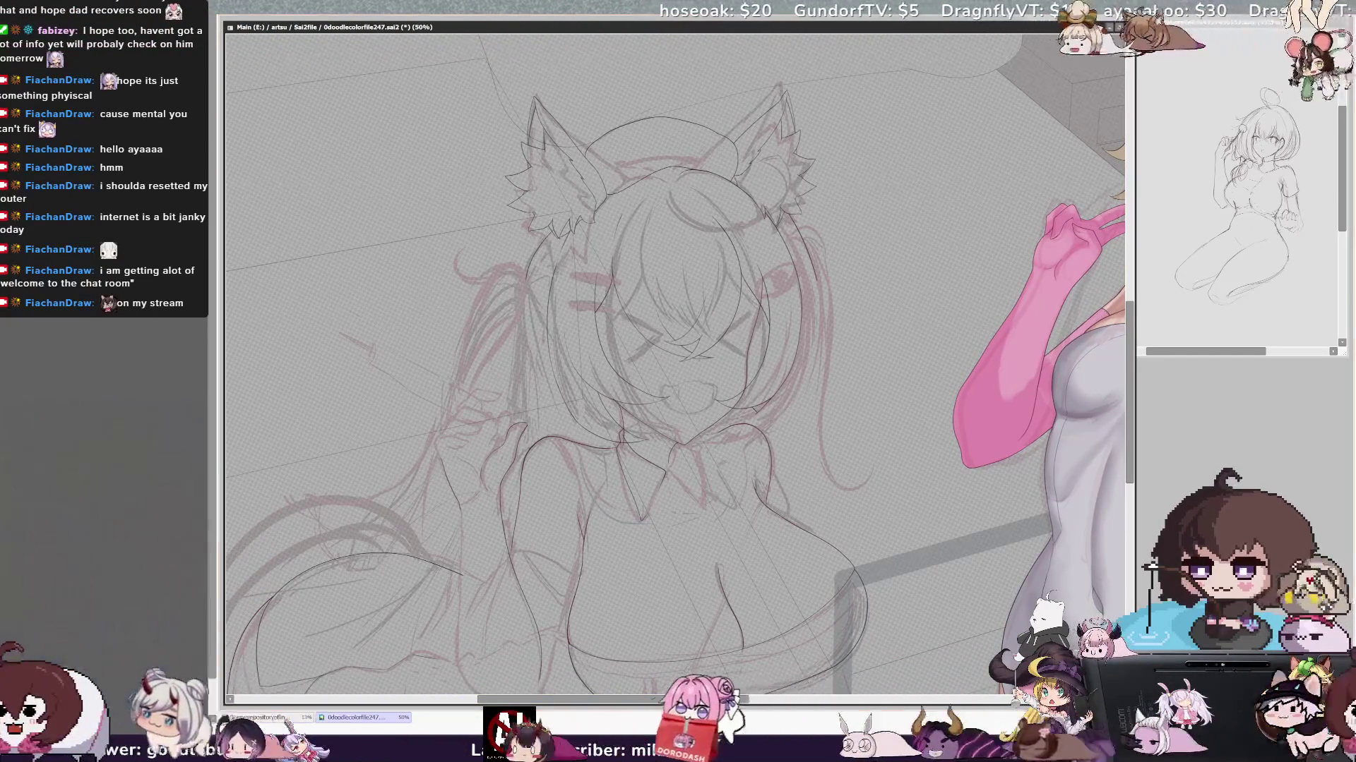
scroll(593, 297, up, 2)
scroll(594, 296, up, 1)
scroll(594, 297, up, 1)
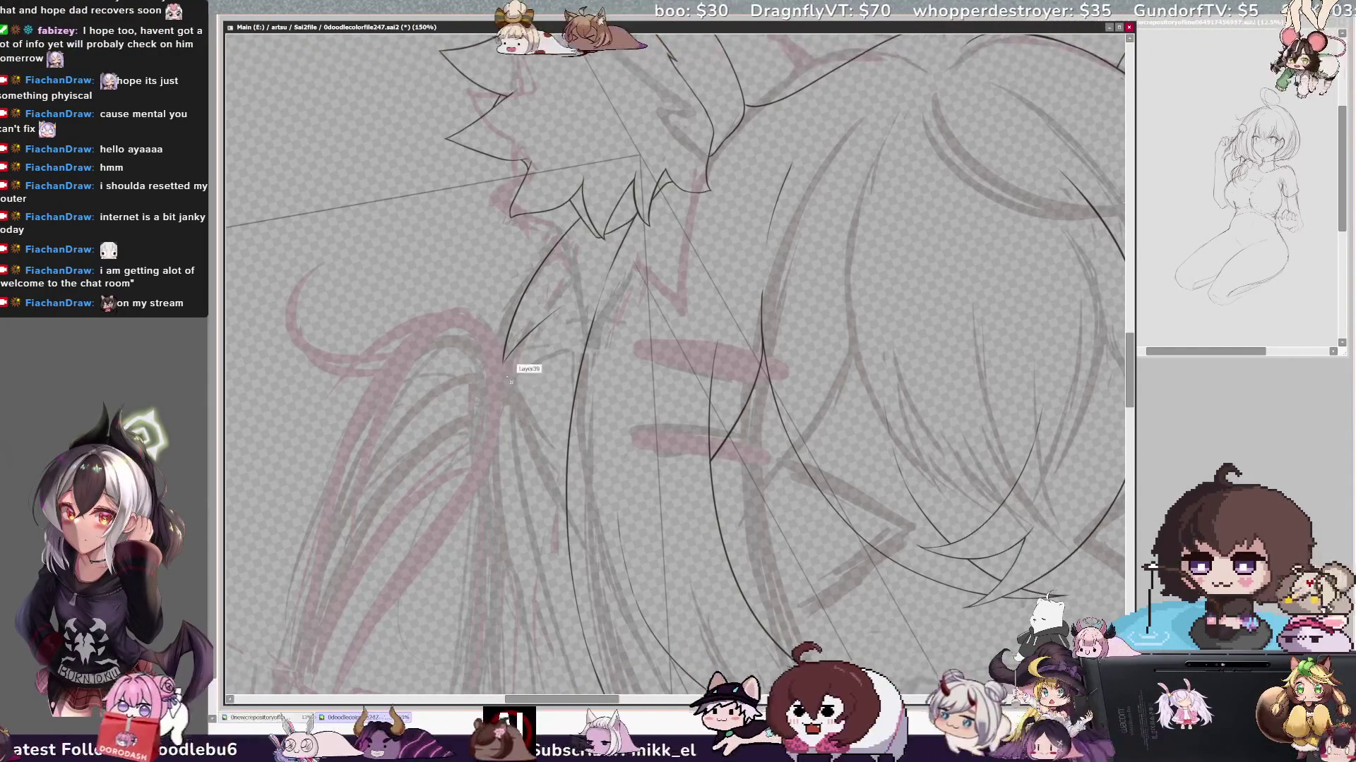
- Draw a trial curved hair strand, undo it, and zoom out to 50% on the head
drag(487, 603, 526, 361)
key(ctrl+z)
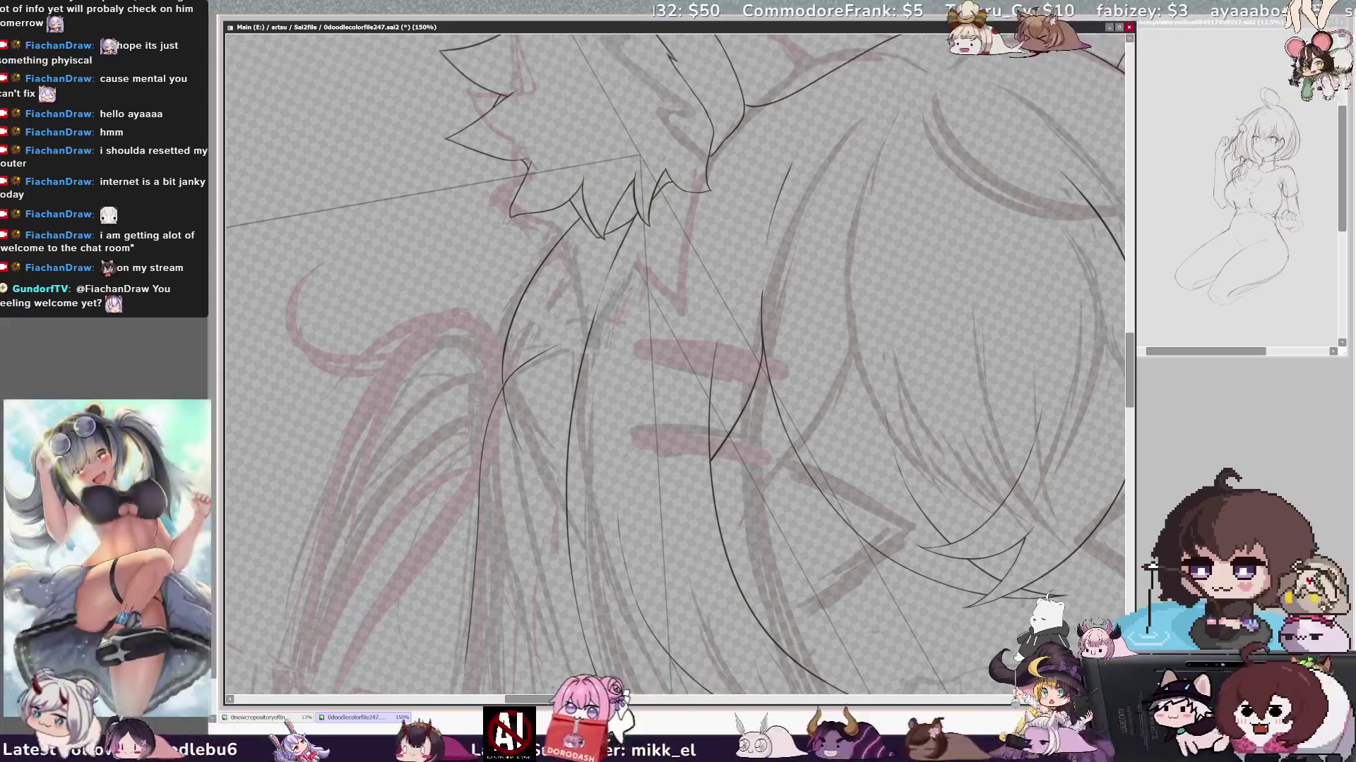
key(minus)
key(minus)
key(minus)
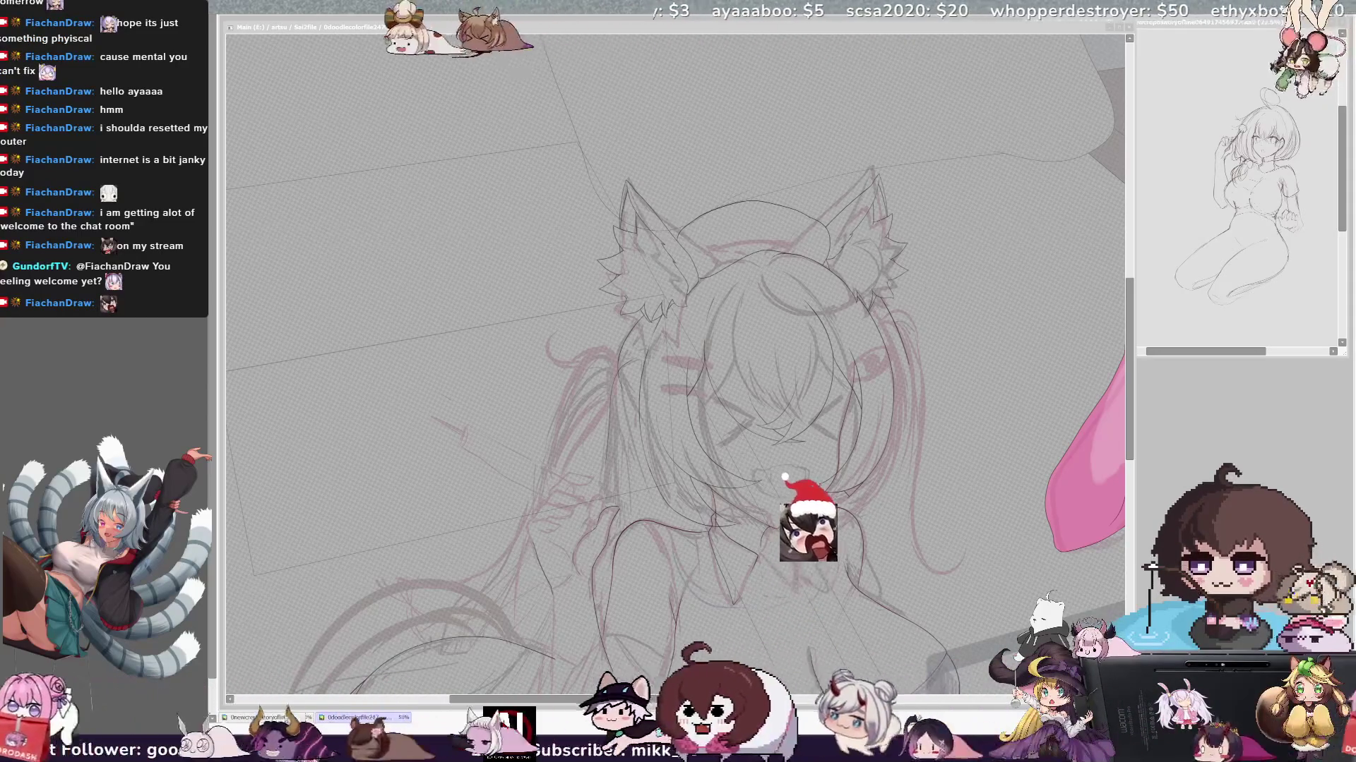
- Rotate the canvas and mirror the view to check the head sketch
key(Home)
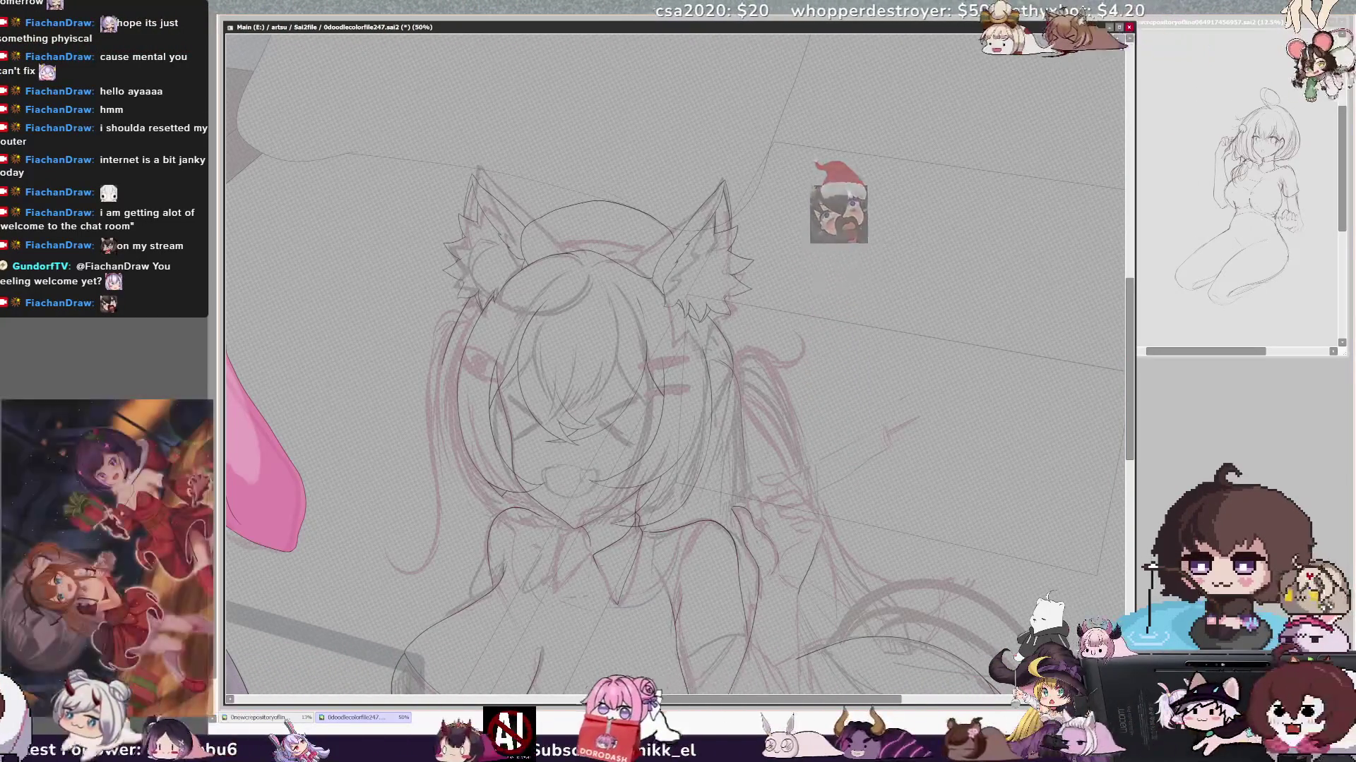
key(Insert)
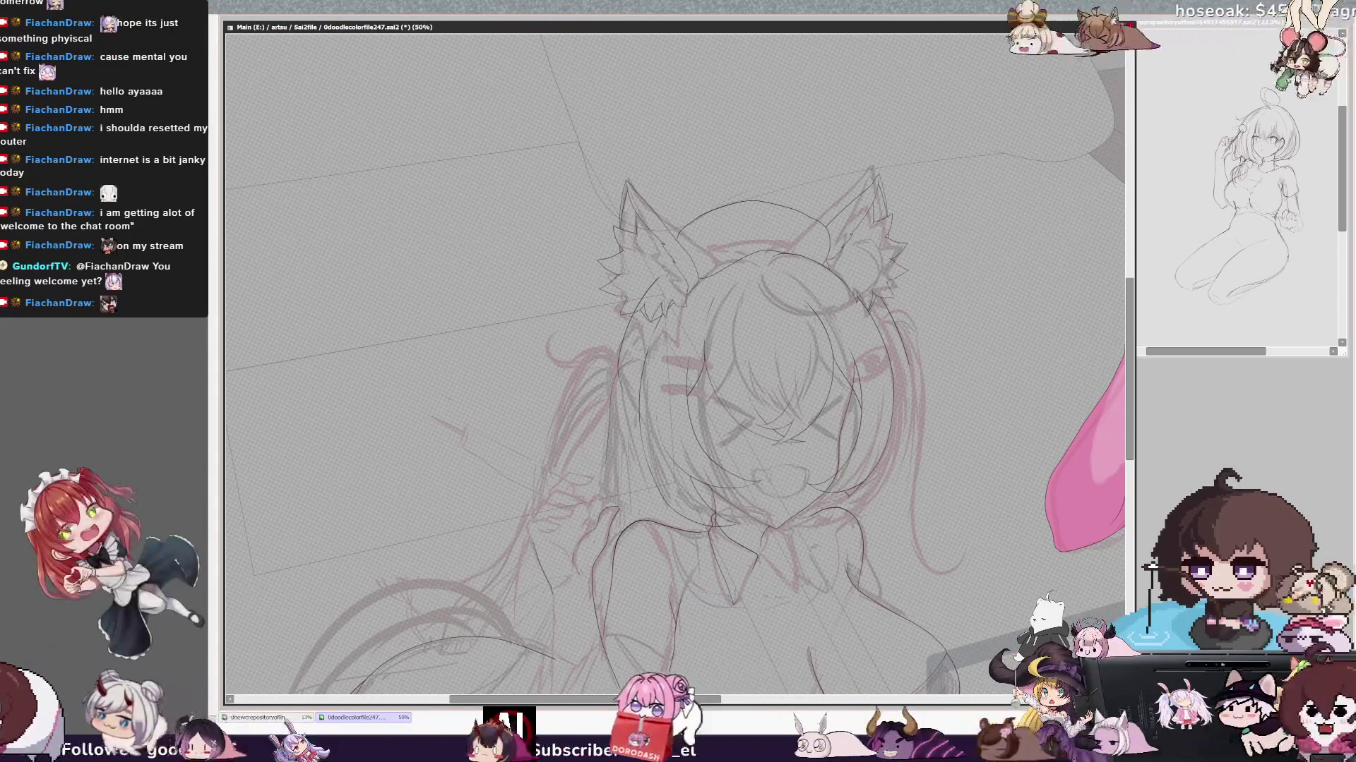
scroll(673, 360, up, 3)
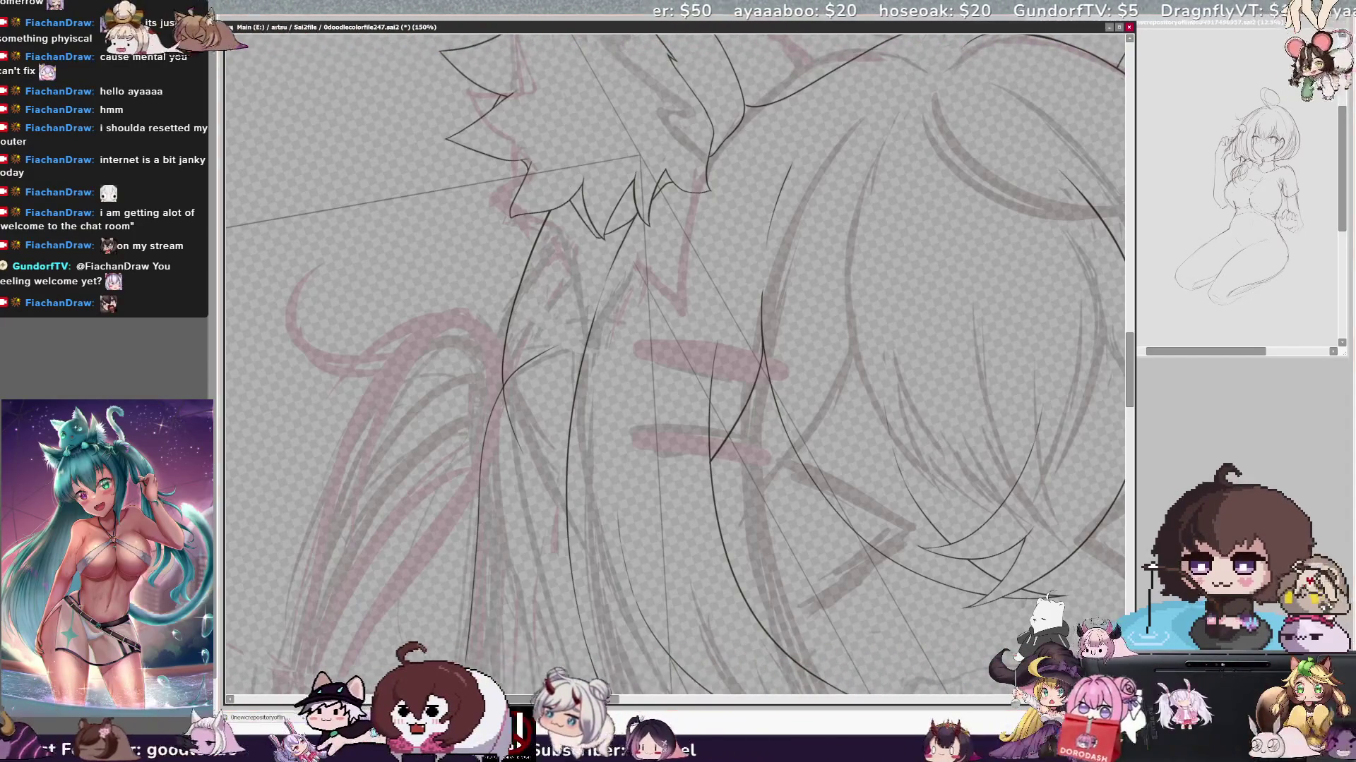
scroll(675, 366, down, 3)
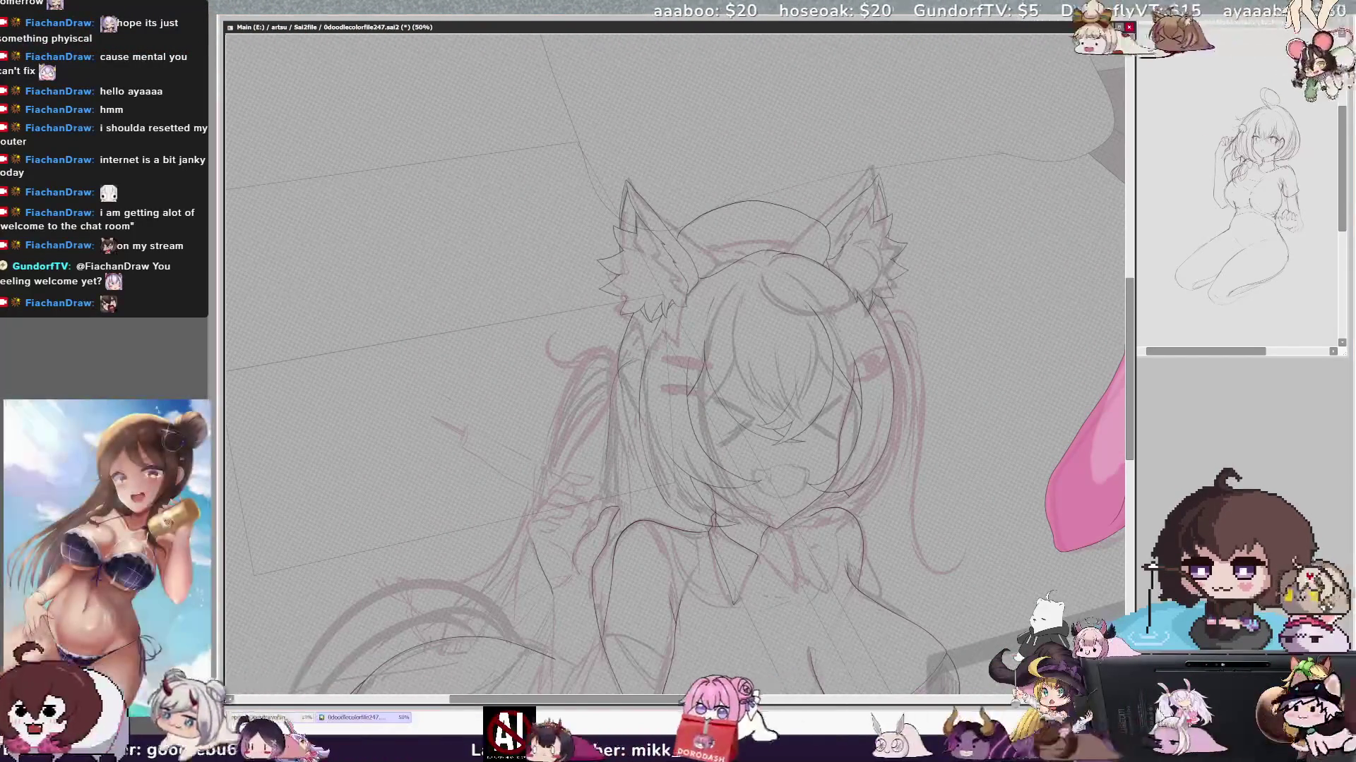
drag(540, 700, 707, 705)
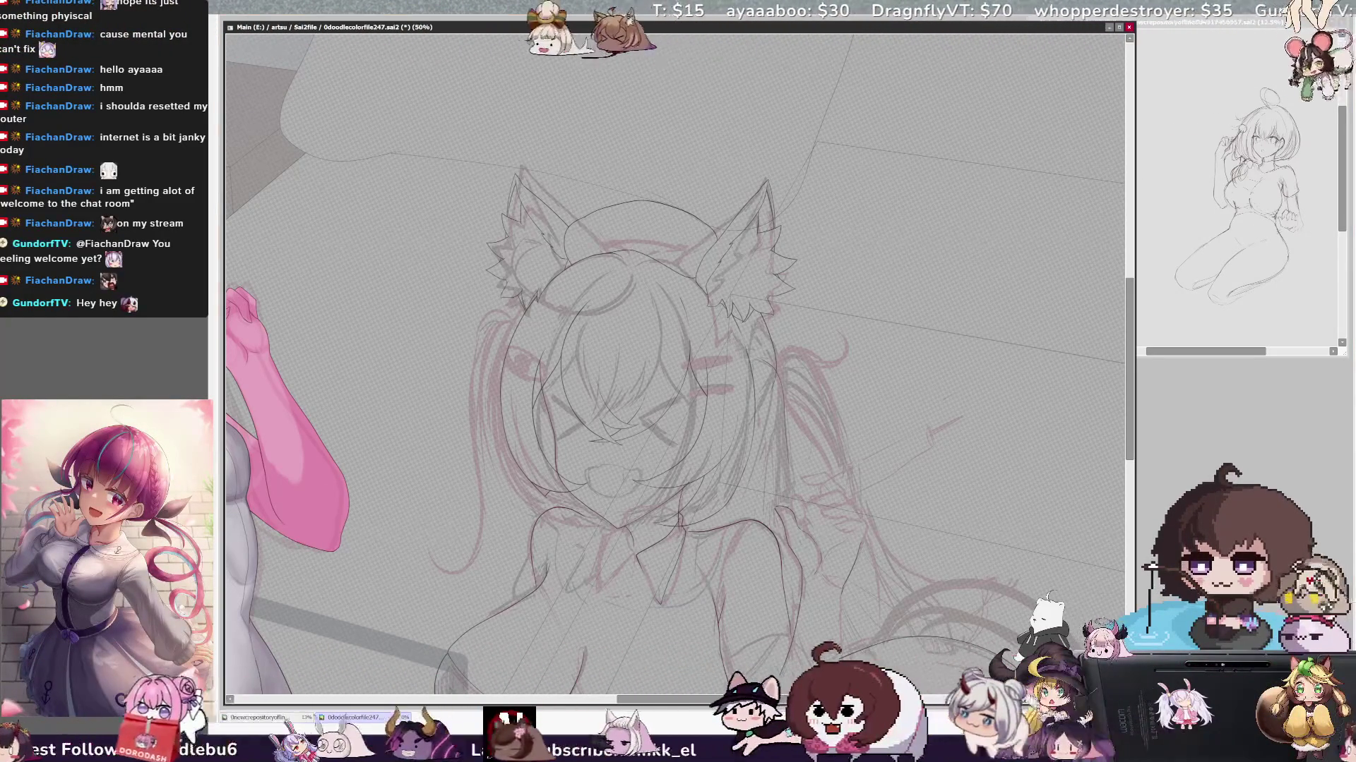
scroll(675, 366, up, 5)
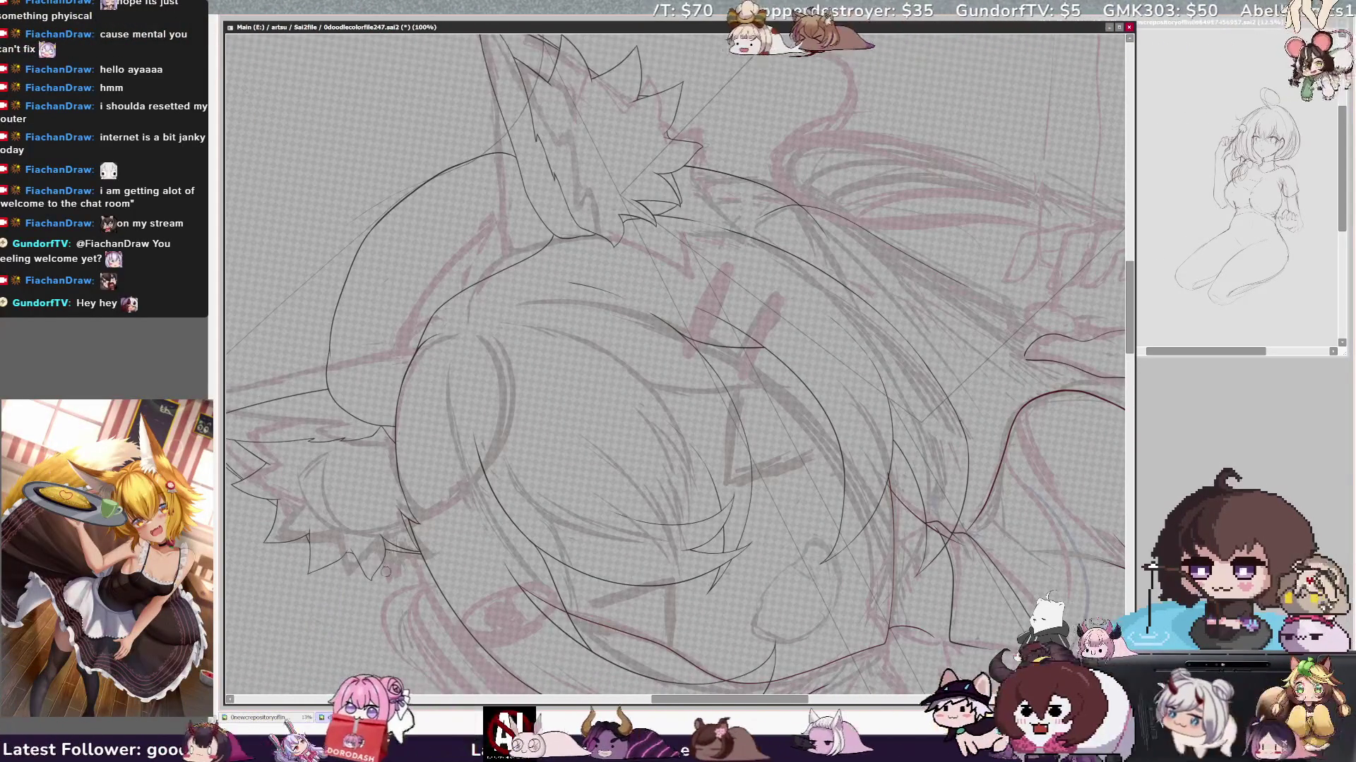
scroll(674, 366, down, 3)
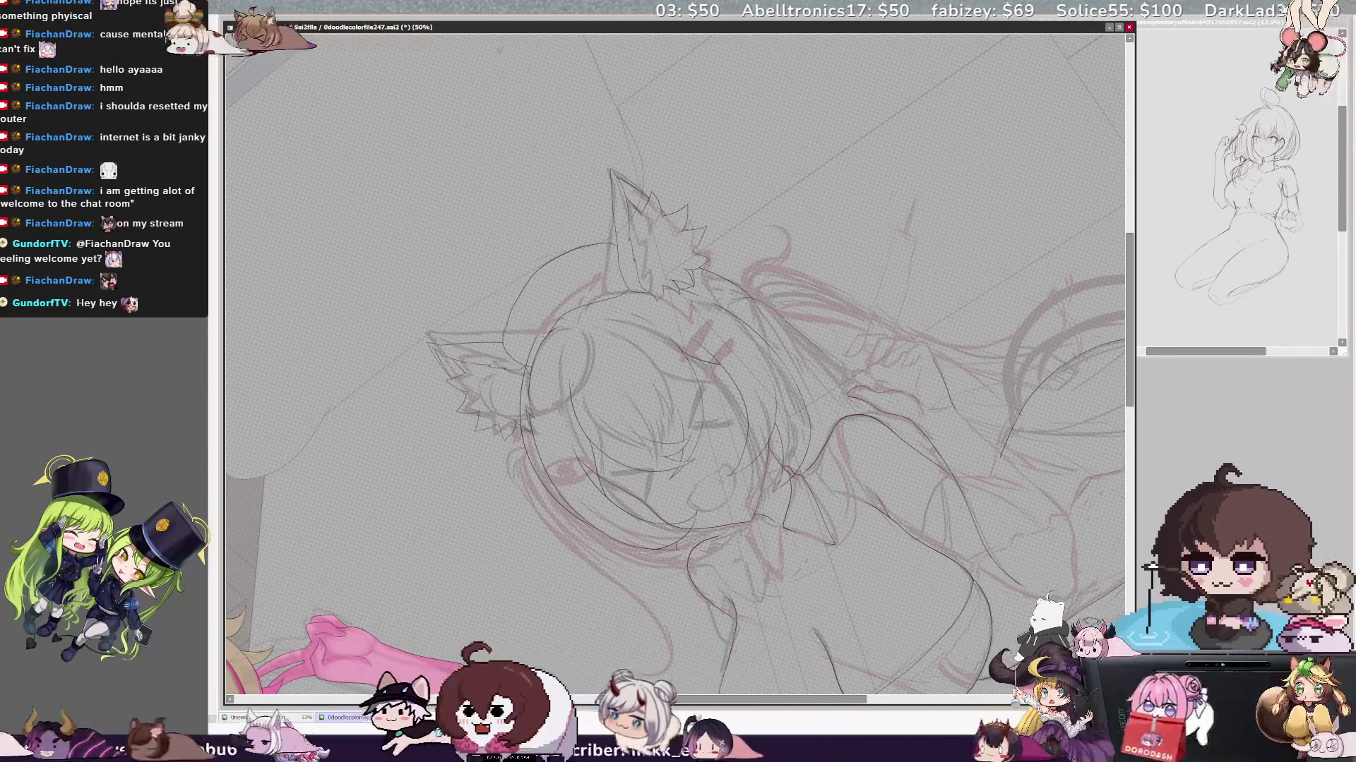
- Rotate the sketch upright, zoom out to 21% on the full figure, then back to 42%
key(Delete)
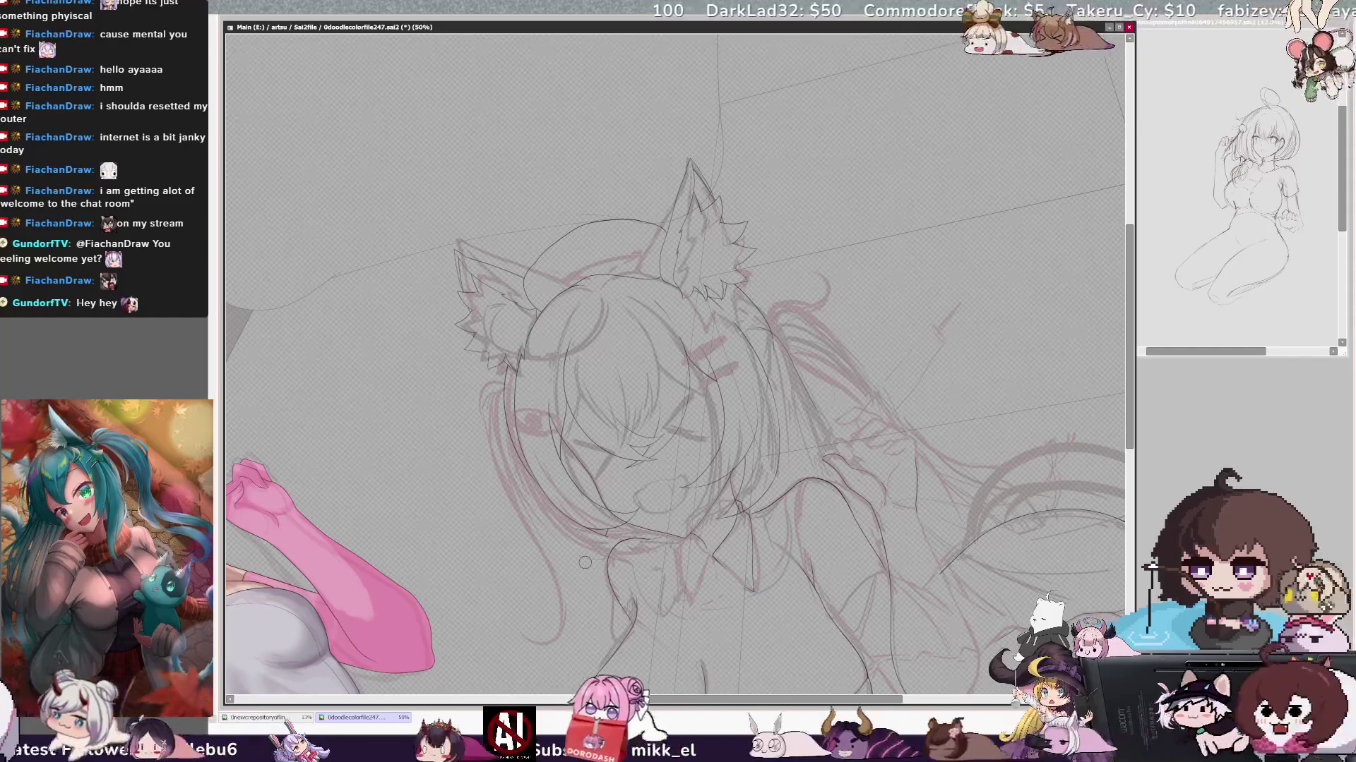
key(End)
key(End)
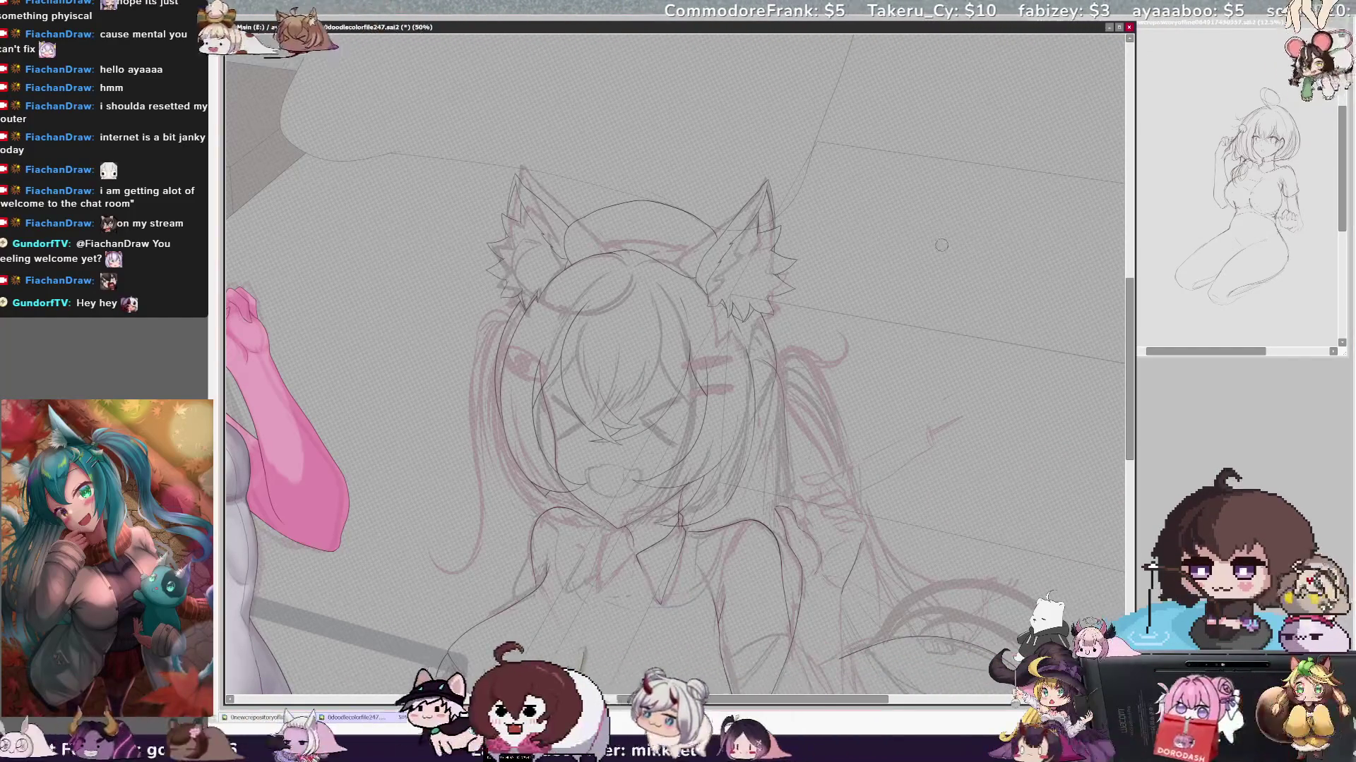
key(Page_Down)
key(Page_Down)
key(Page_Up)
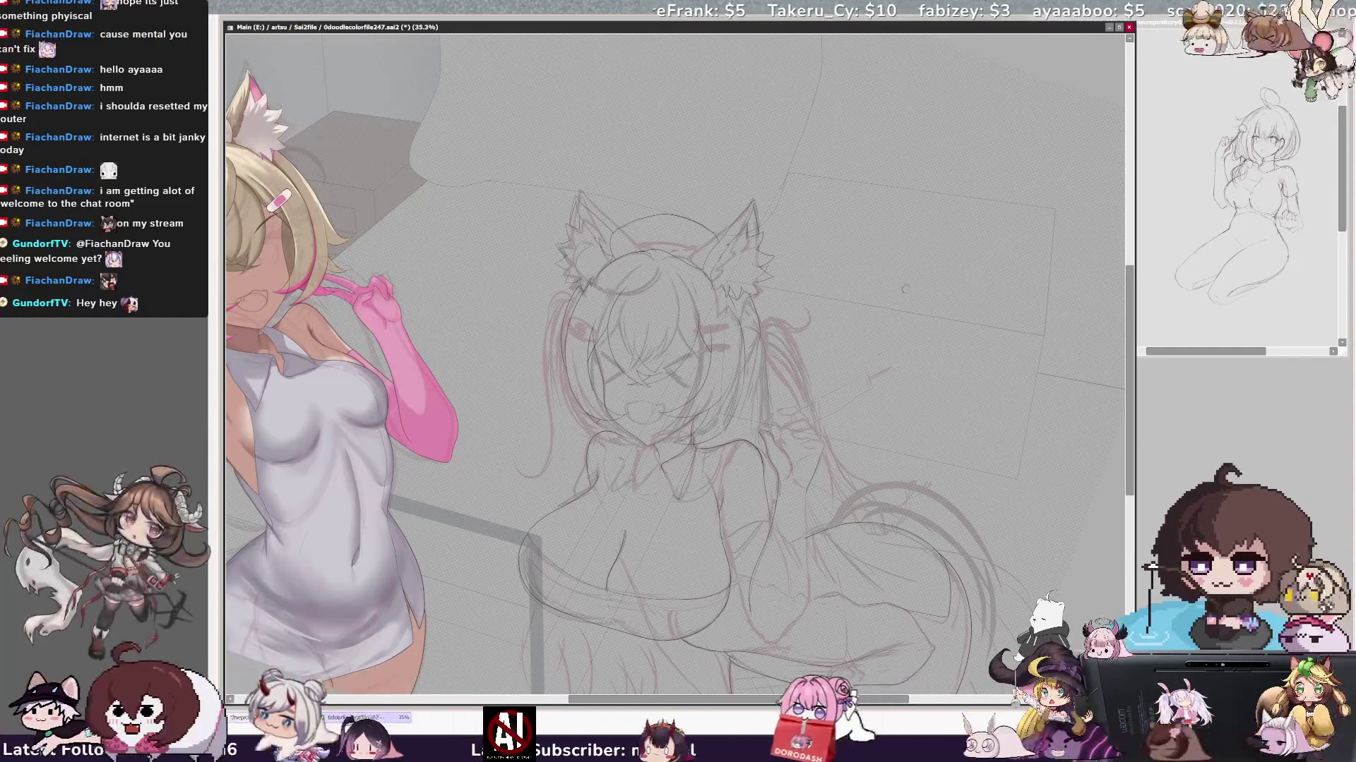
key(Page_Up)
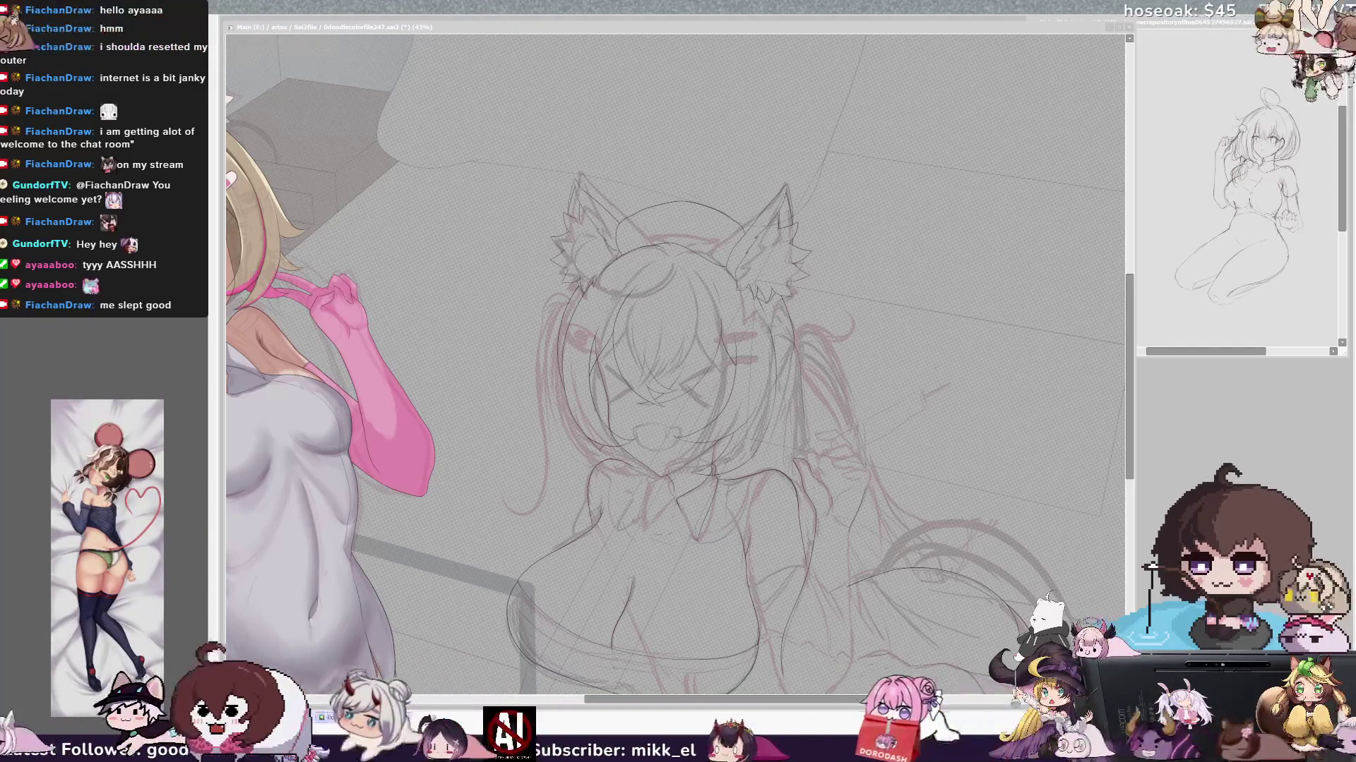
scroll(675, 366, right, 2)
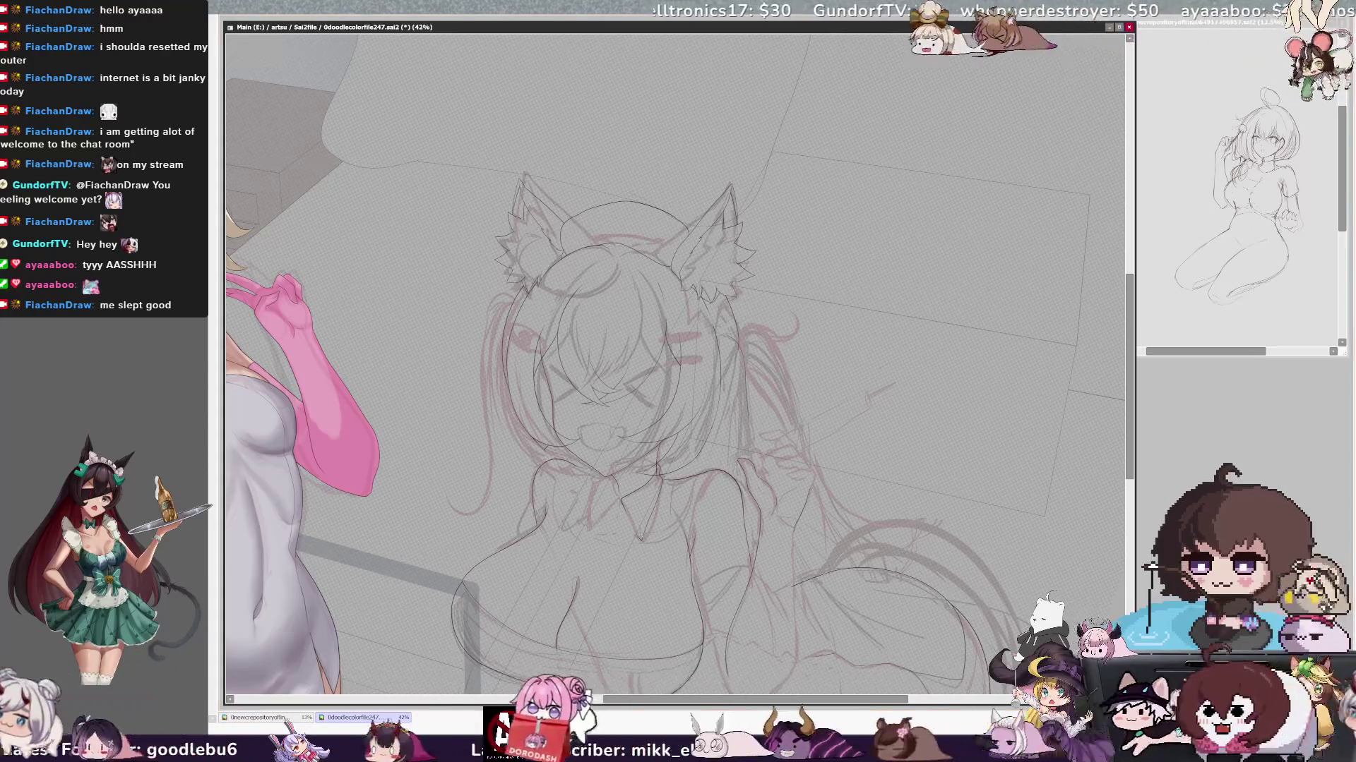
scroll(675, 368, up, 1)
scroll(675, 368, up, 1)
scroll(674, 367, up, 1)
scroll(675, 368, up, 1)
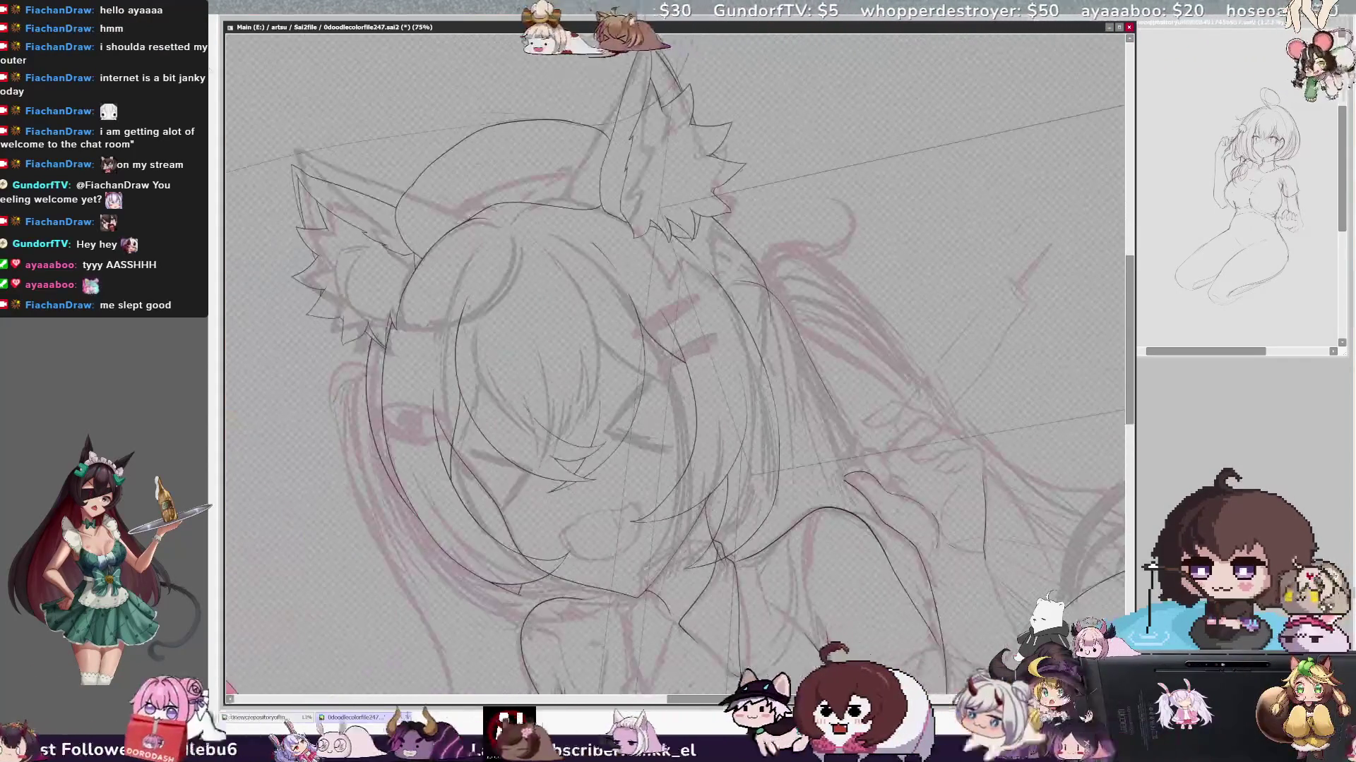
scroll(674, 368, down, 1)
scroll(675, 367, down, 1)
scroll(674, 367, down, 1)
scroll(675, 368, down, 1)
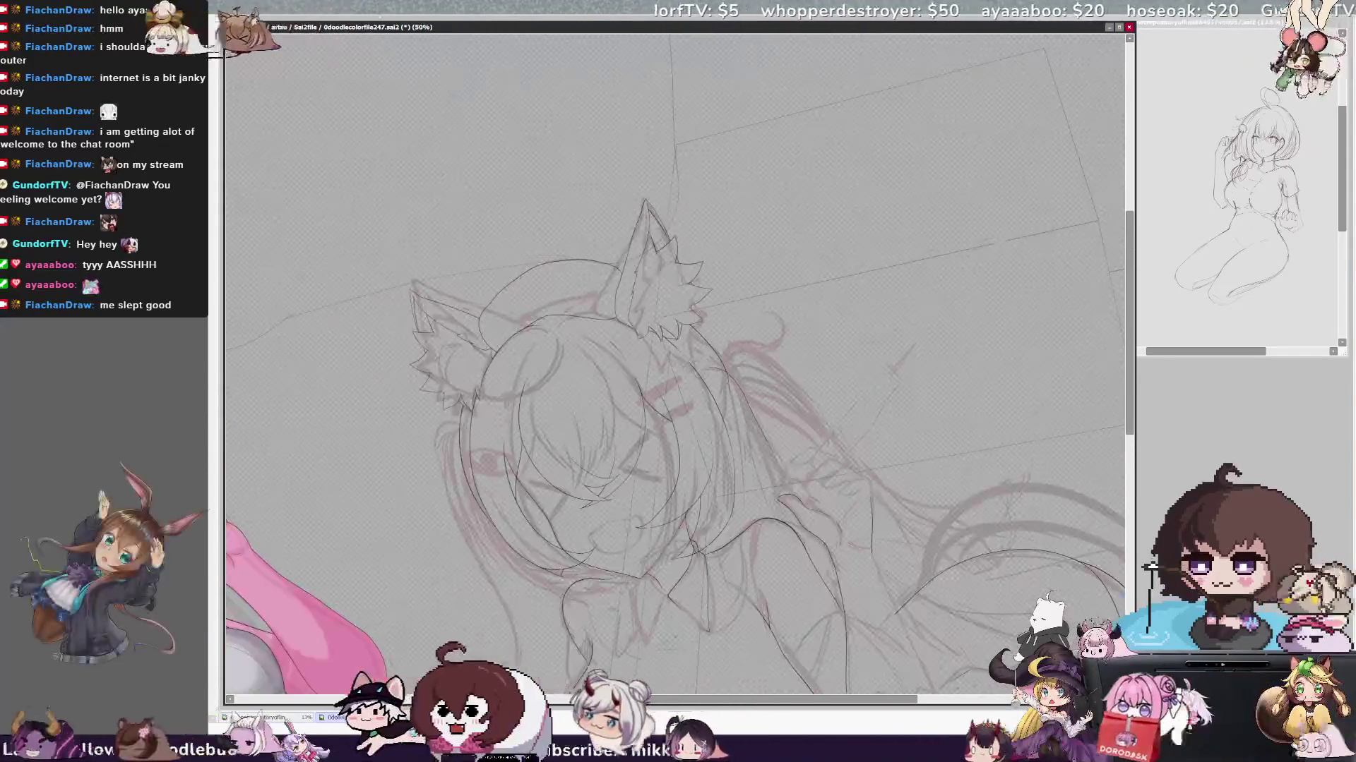
scroll(675, 367, up, 3)
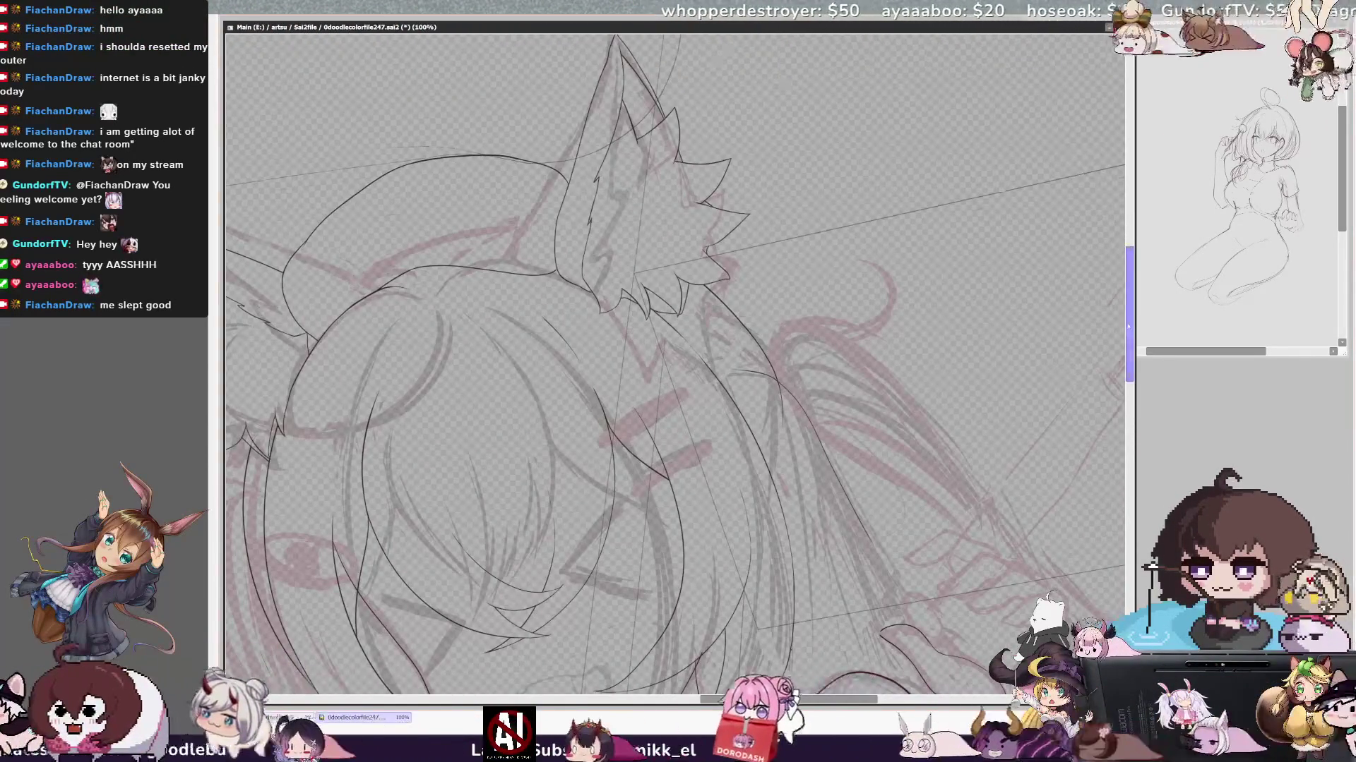
scroll(675, 368, up, 3)
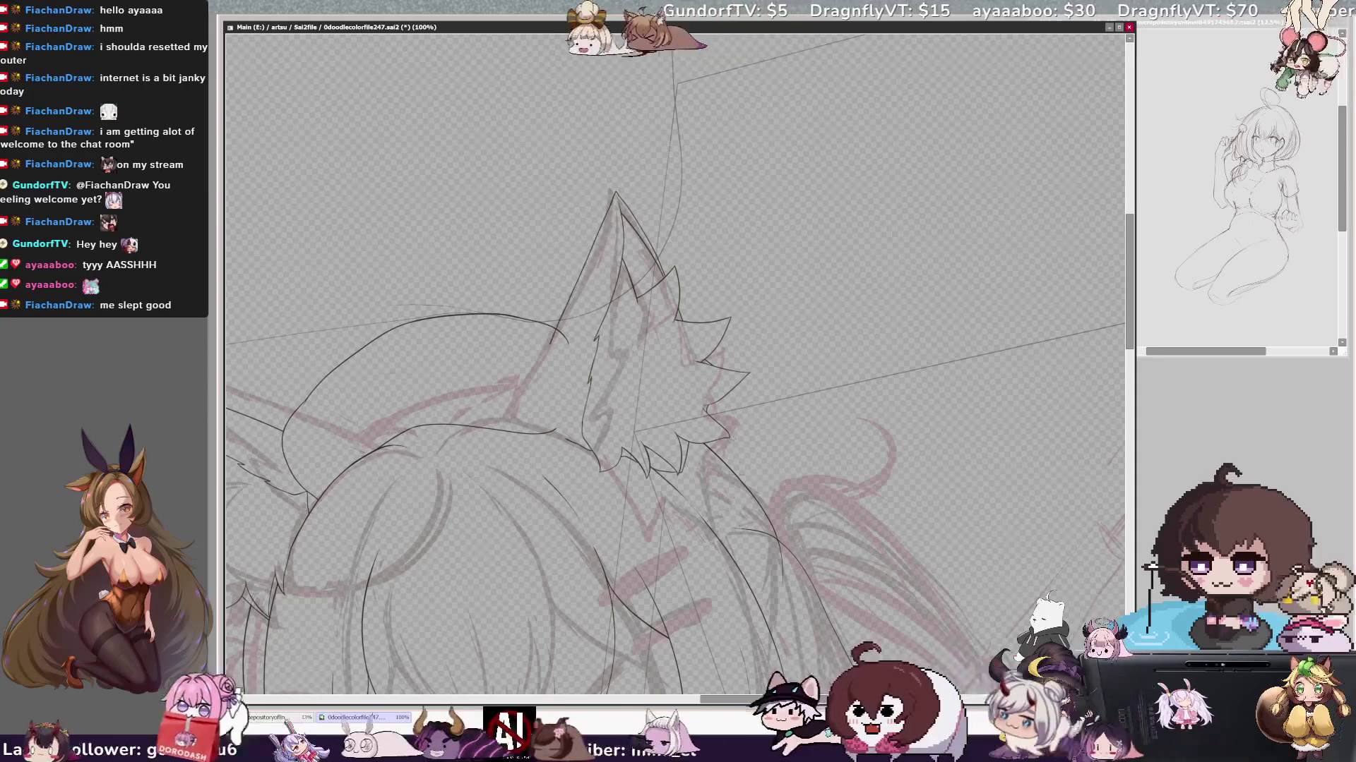
- Ink the outer edge of the cat ear, zooming in and tilting the canvas clockwise
drag(611, 195, 533, 418)
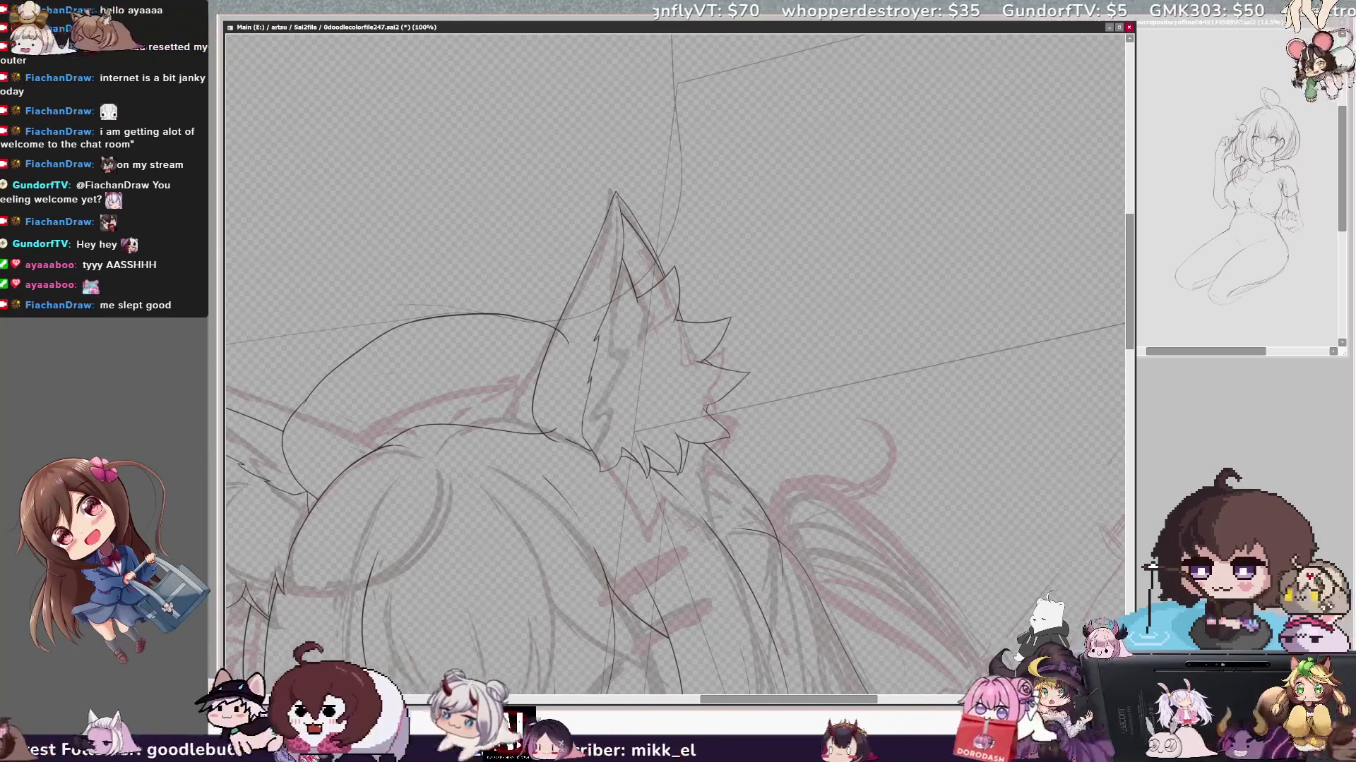
key(Page_Up)
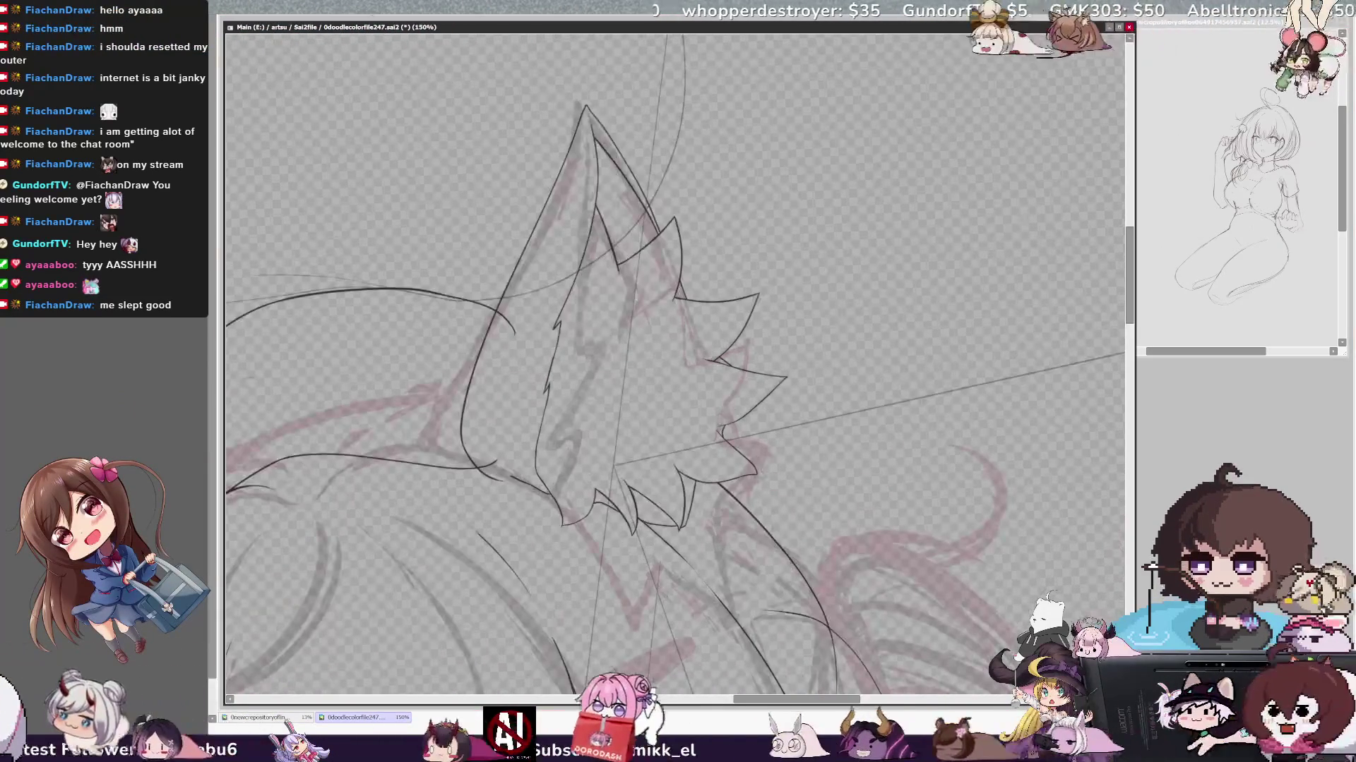
scroll(675, 366, up, 2)
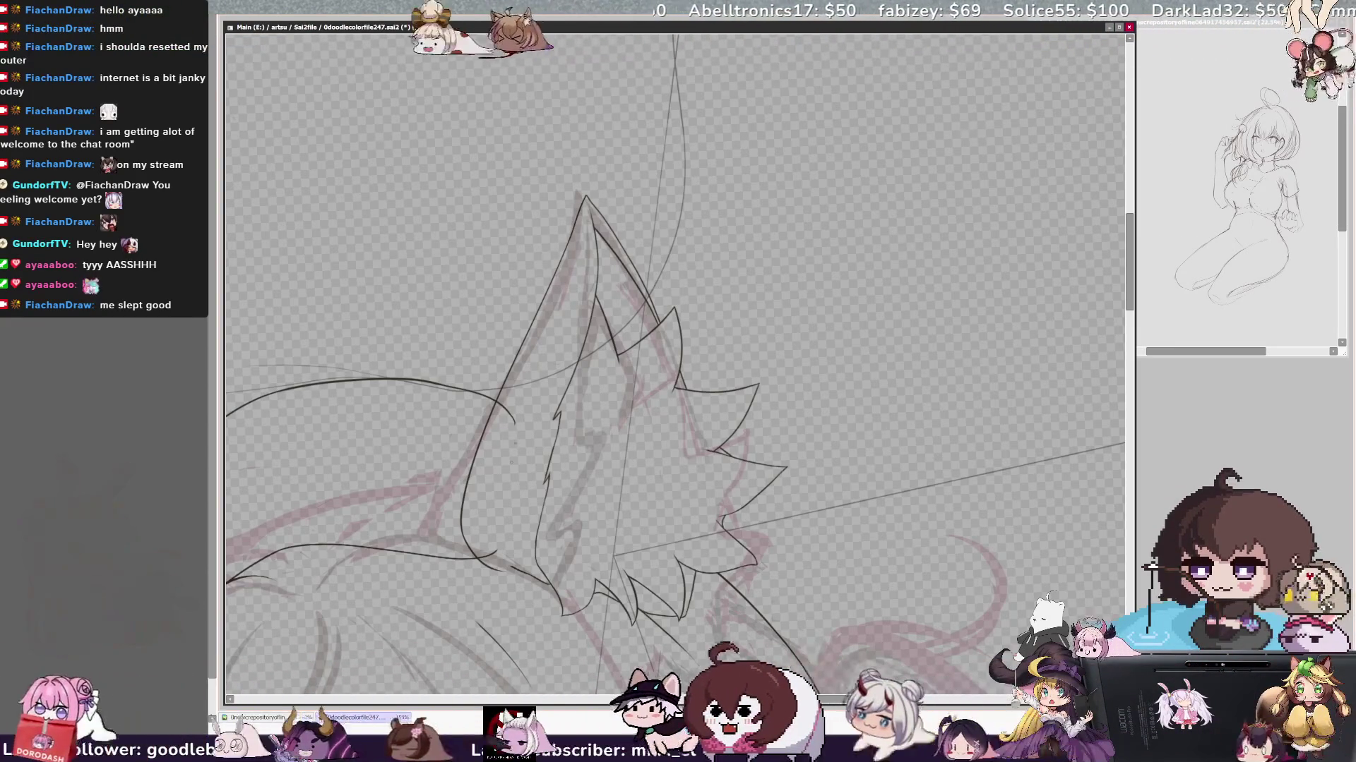
key(End)
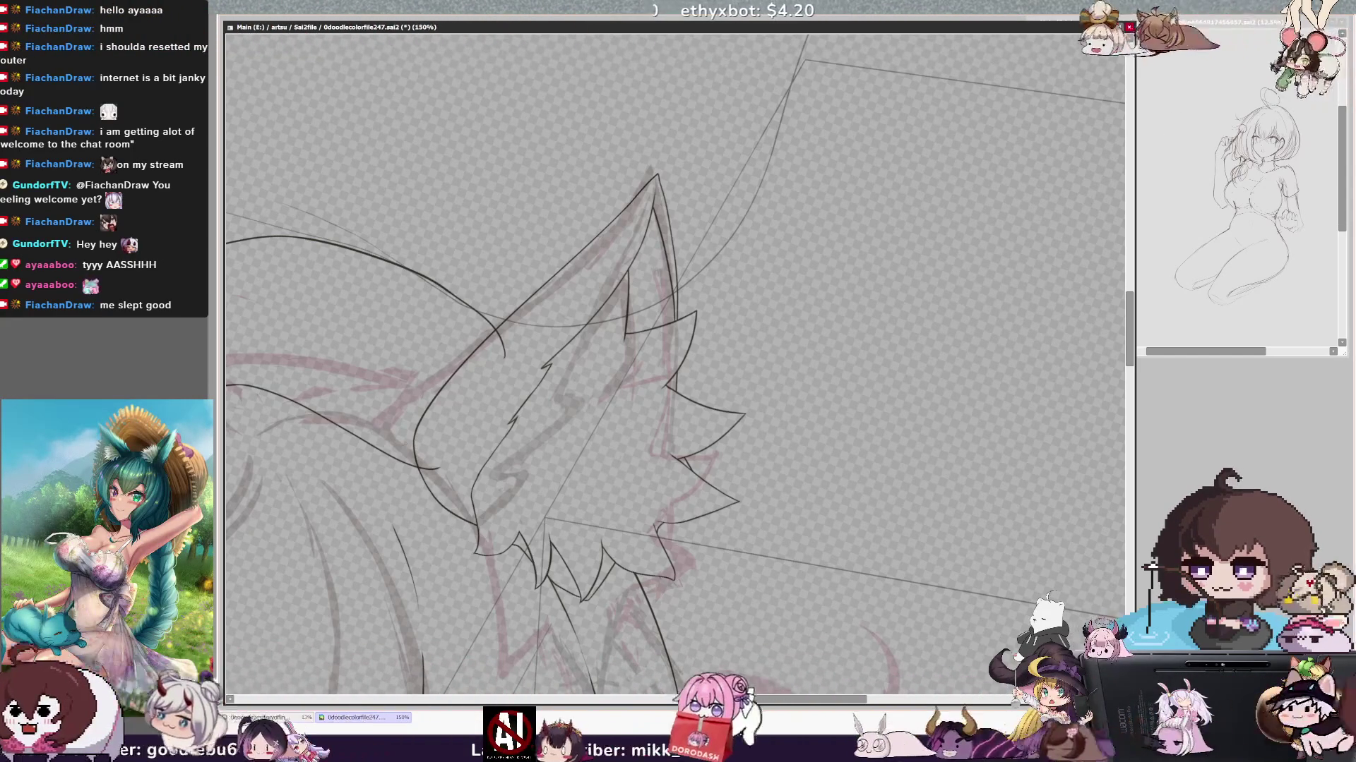
scroll(657, 350, down, 3)
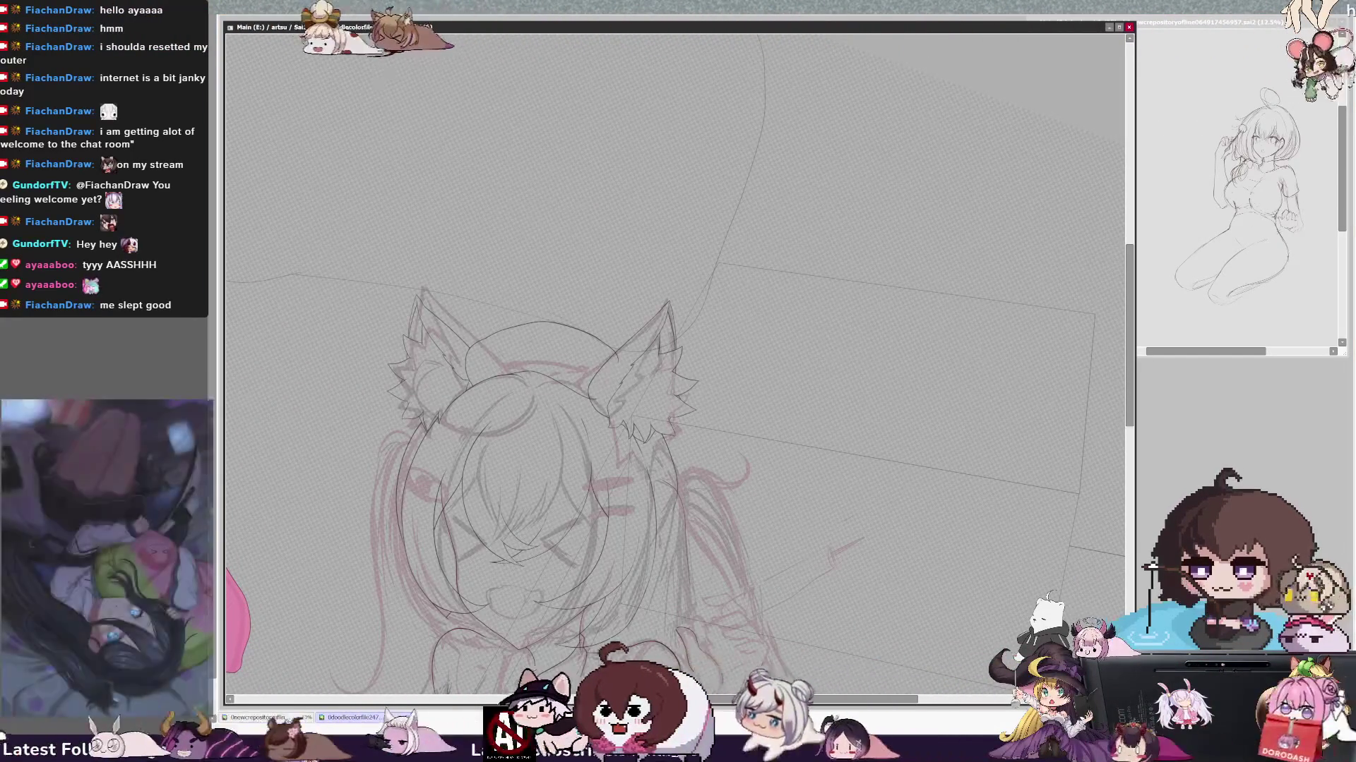
- Ink an arc along the top of the head, checking it zoomed out and rotated
drag(466, 355, 612, 354)
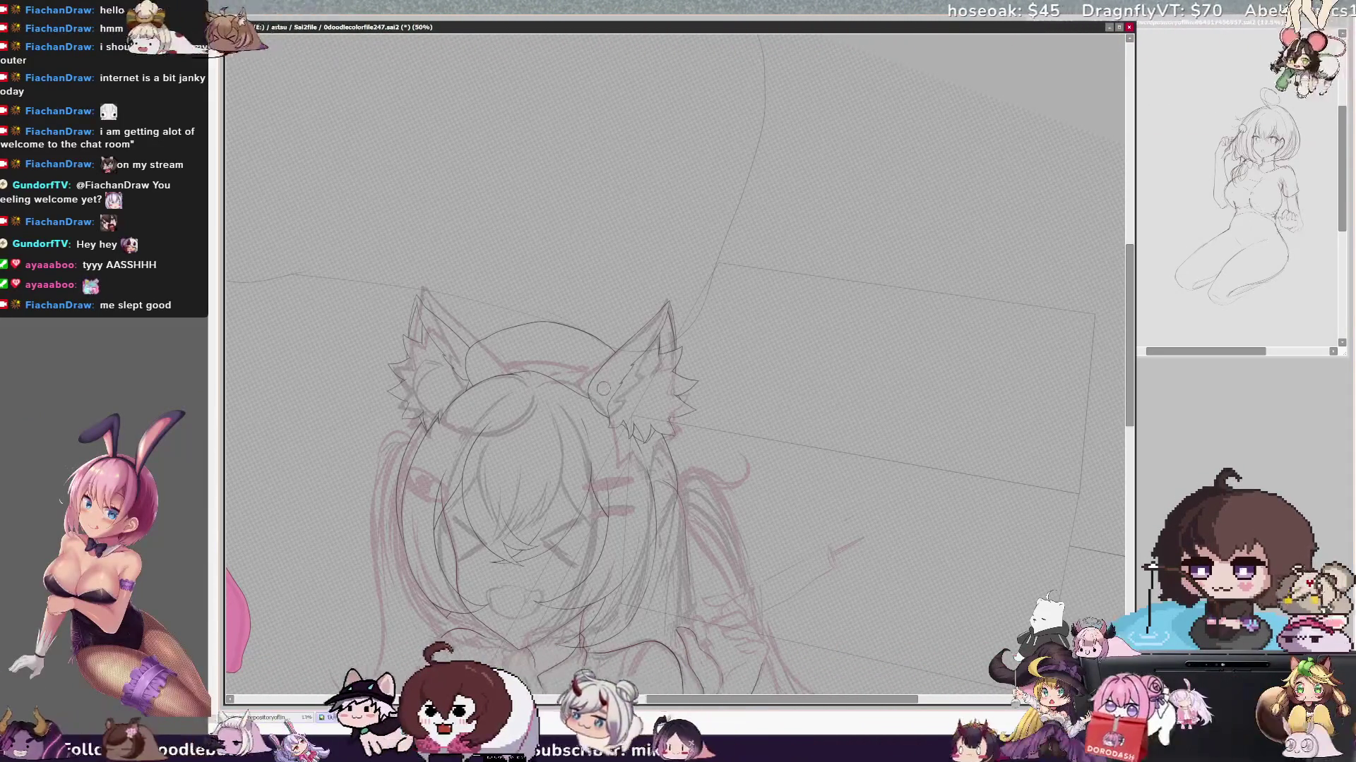
key(minus)
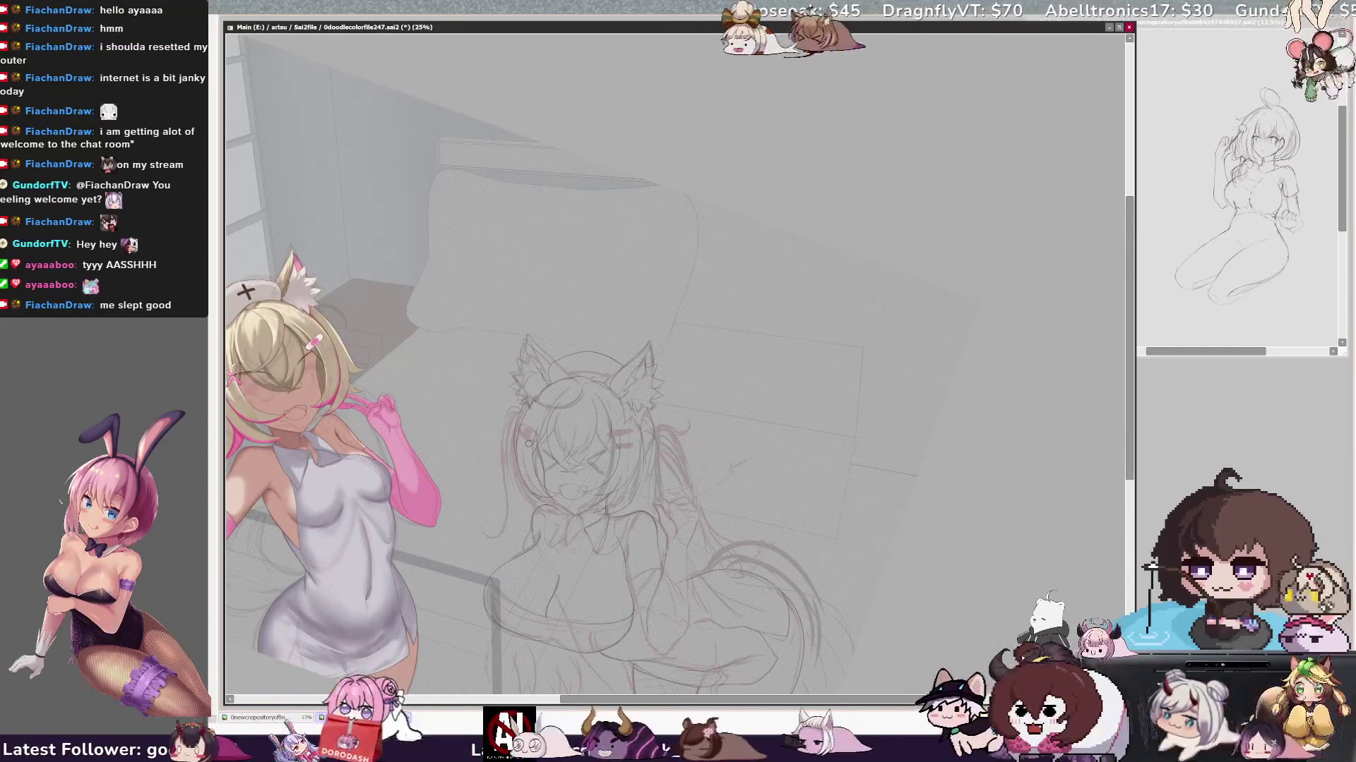
key(plus)
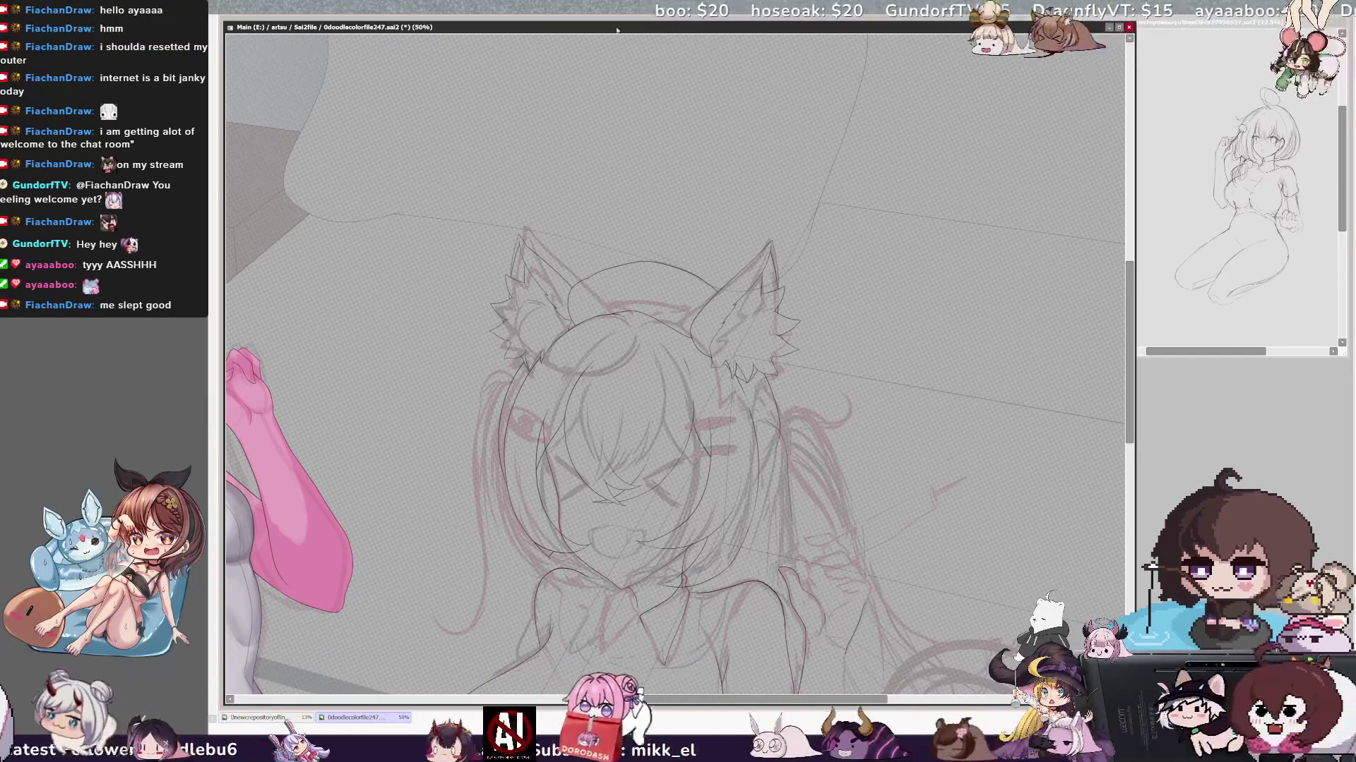
key(End)
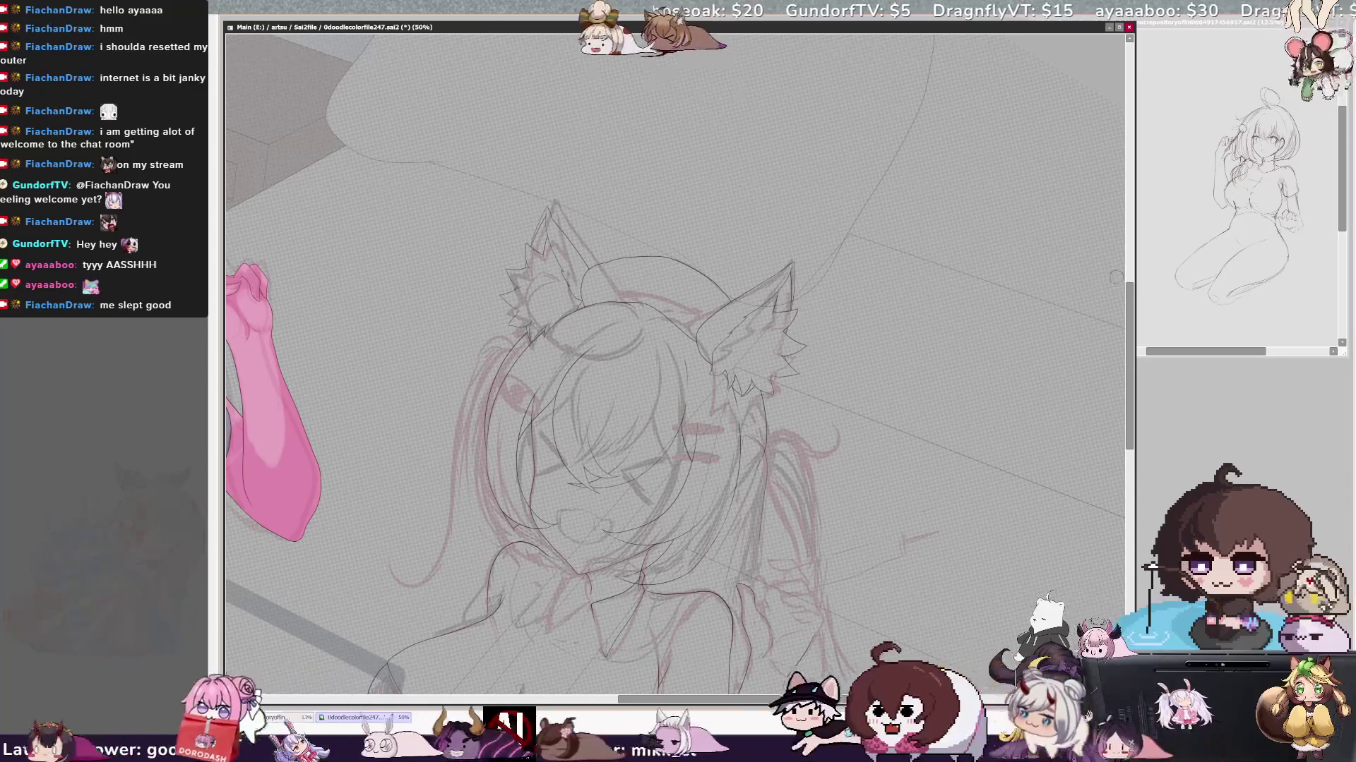
scroll(677, 424, down, 1)
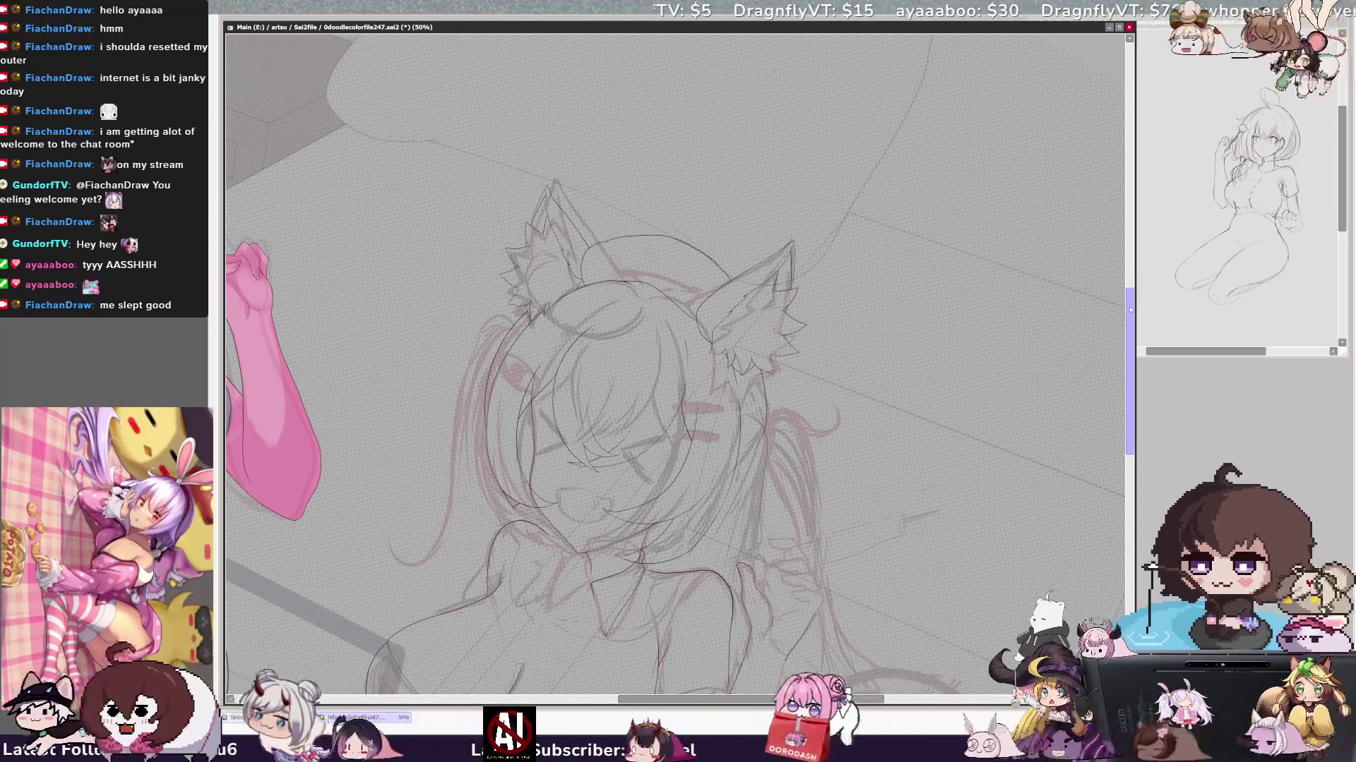
scroll(1117, 314, down, 1)
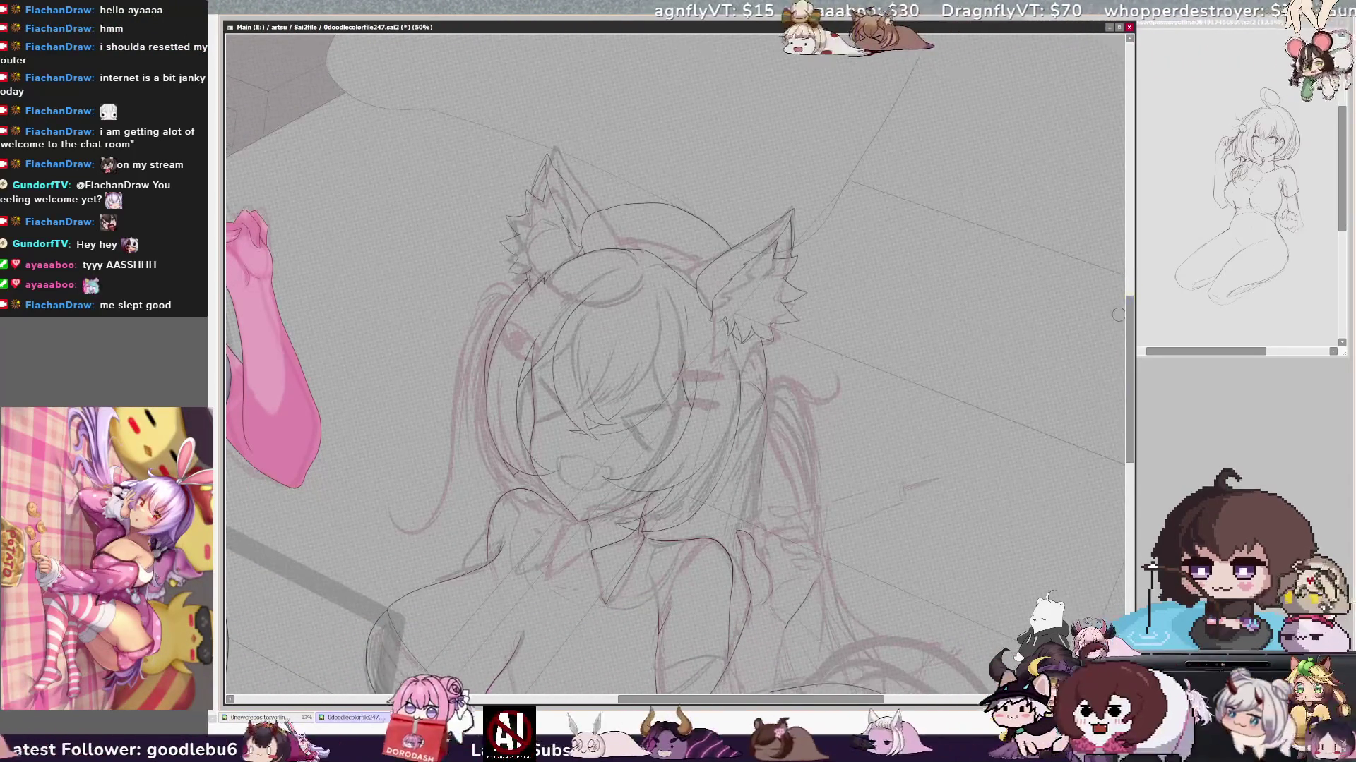
scroll(674, 360, up, 2)
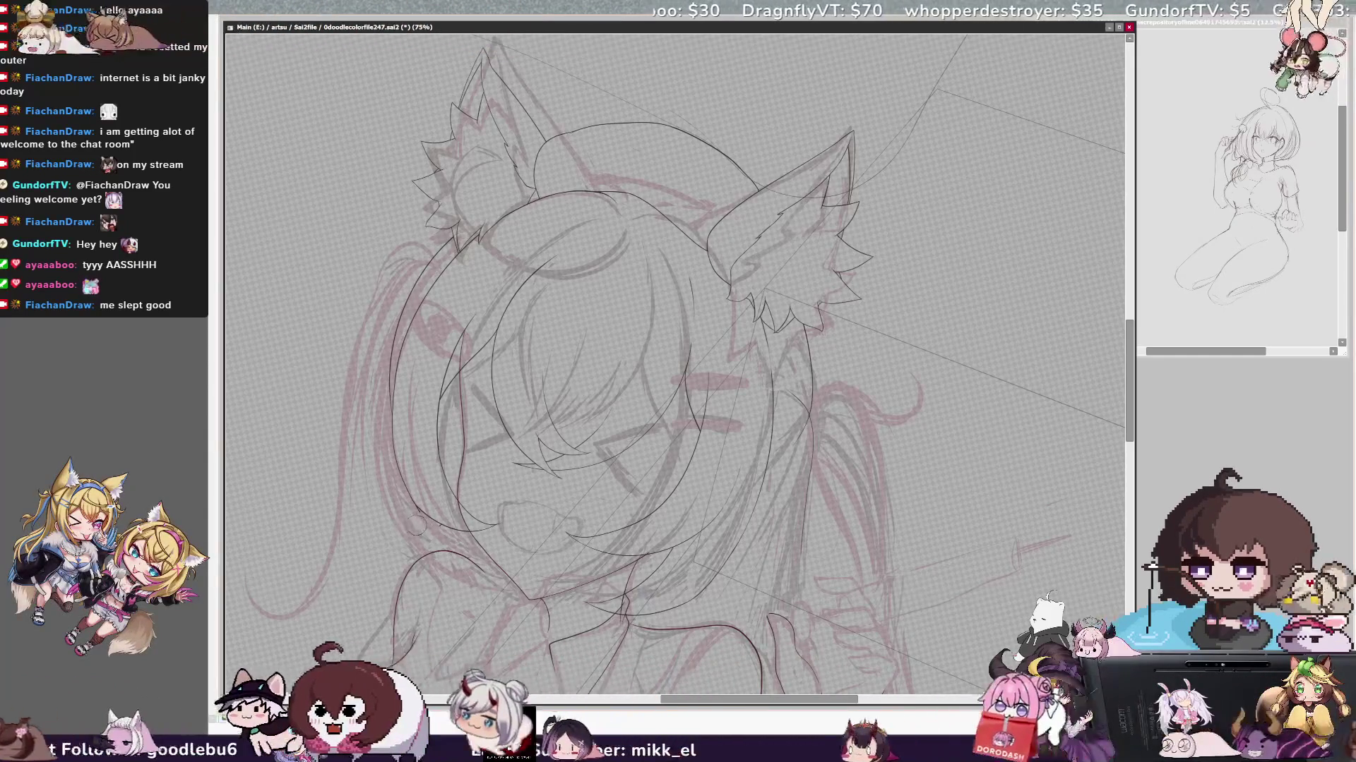
- Mirror-check the head, rotate clockwise, pan right and zoom to 150% on the bangs
key(h)
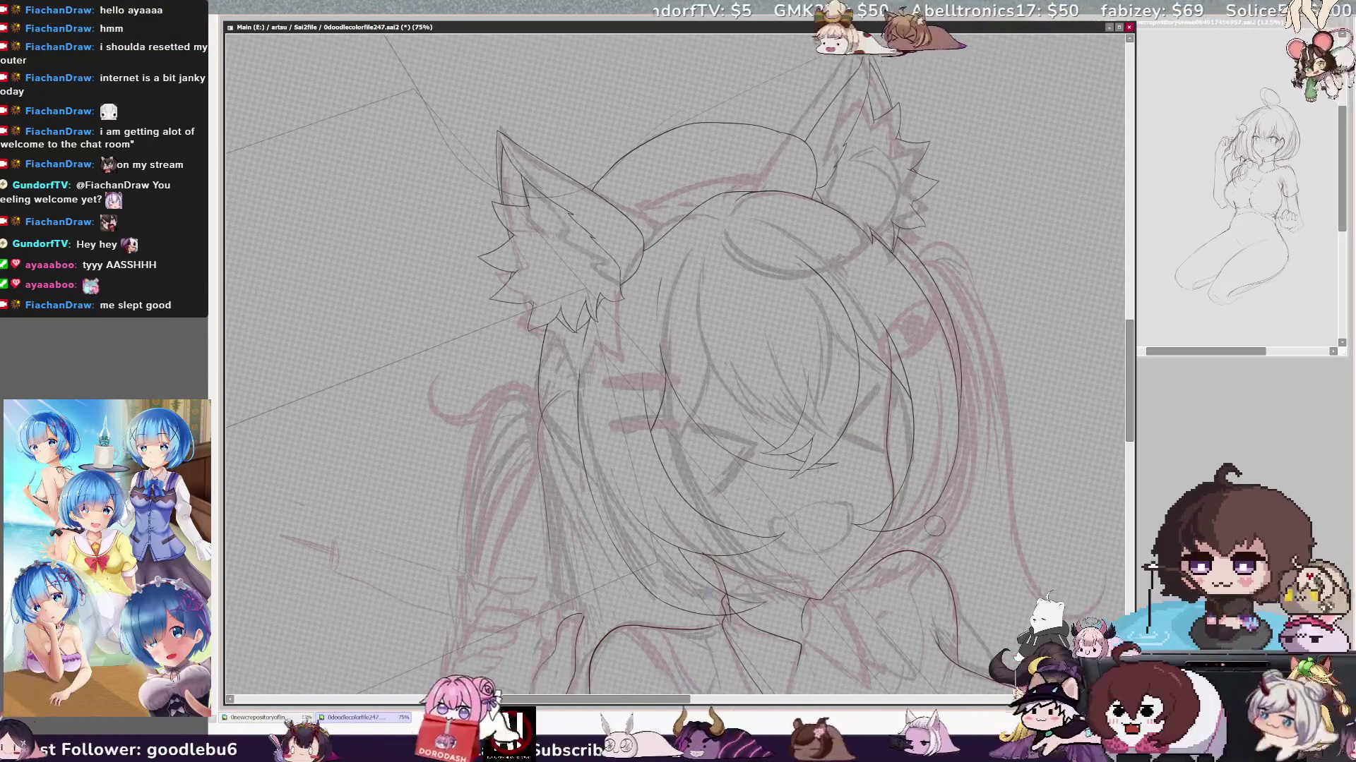
key(Insert)
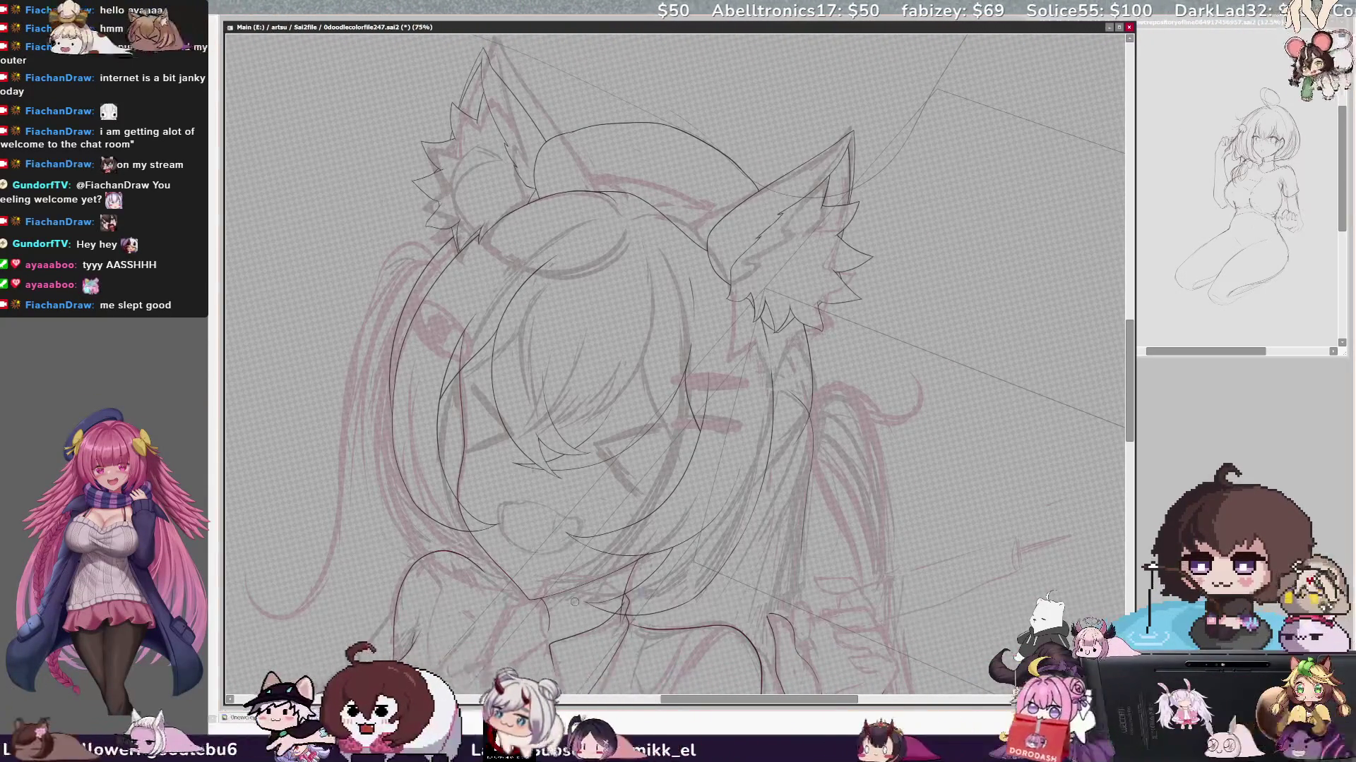
key(End)
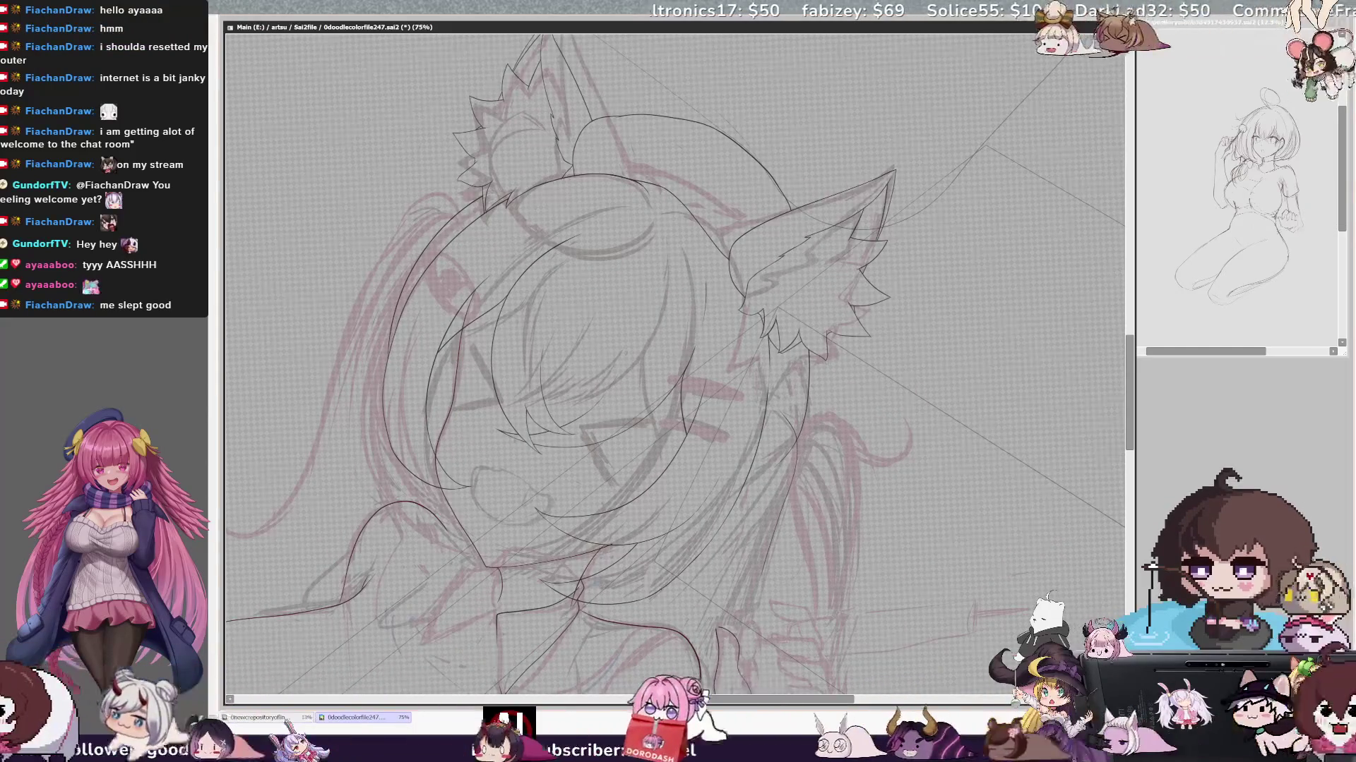
drag(636, 370, 751, 371)
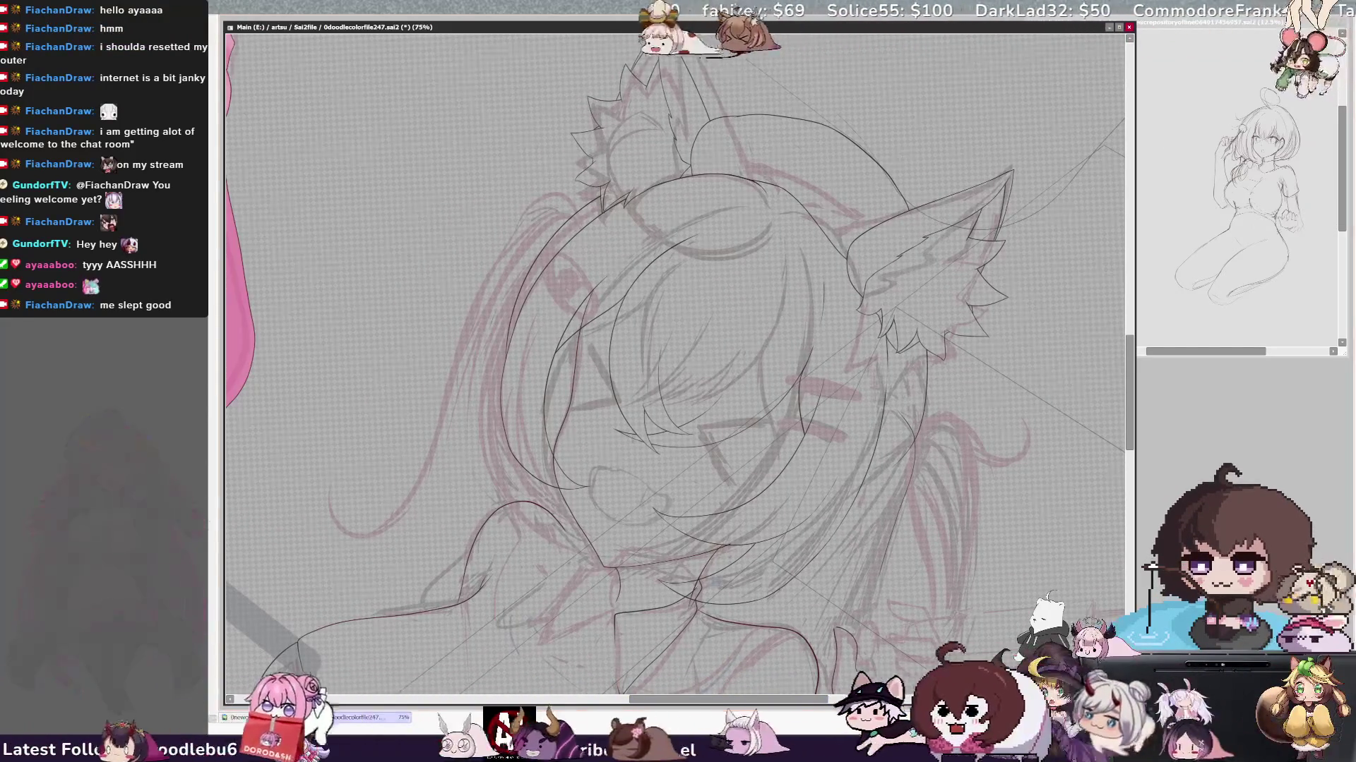
key(ctrl+plus)
key(ctrl+plus)
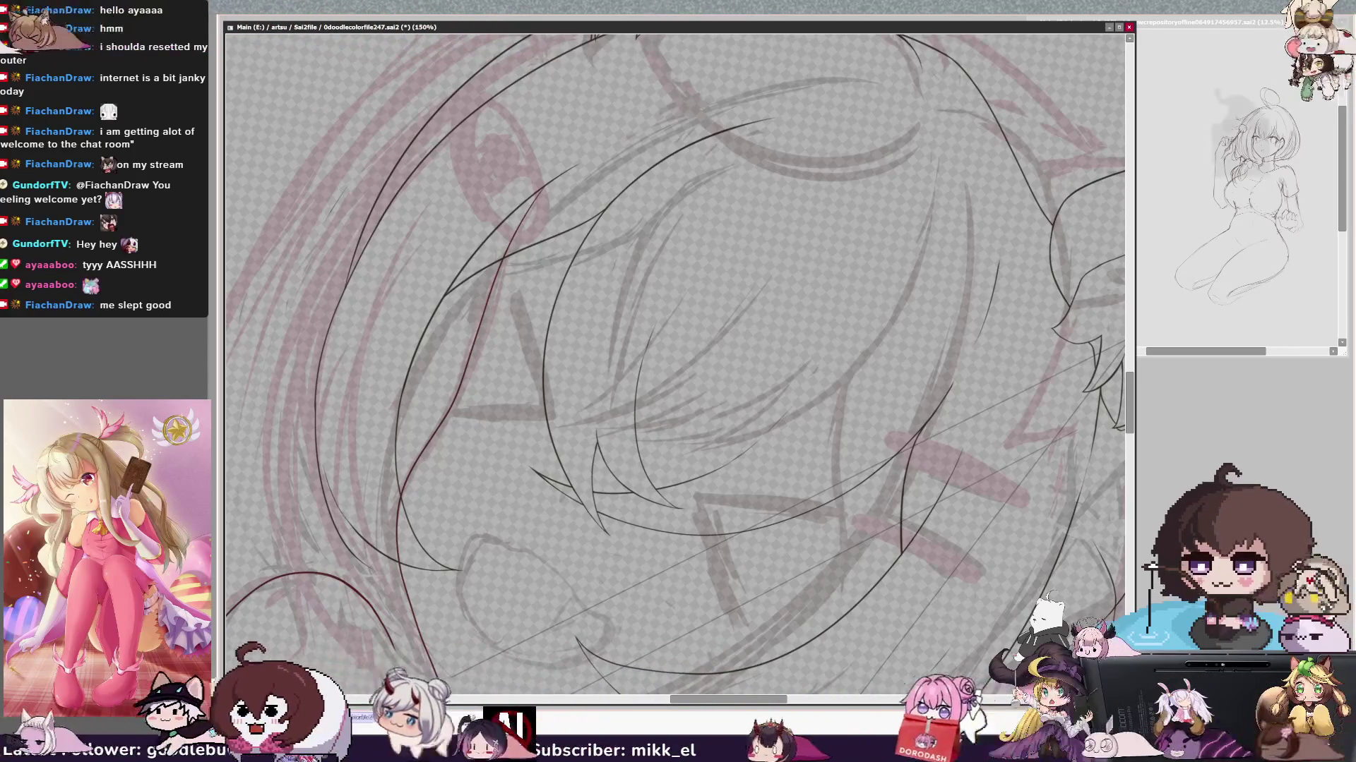
ctrl+shift+click(348, 520)
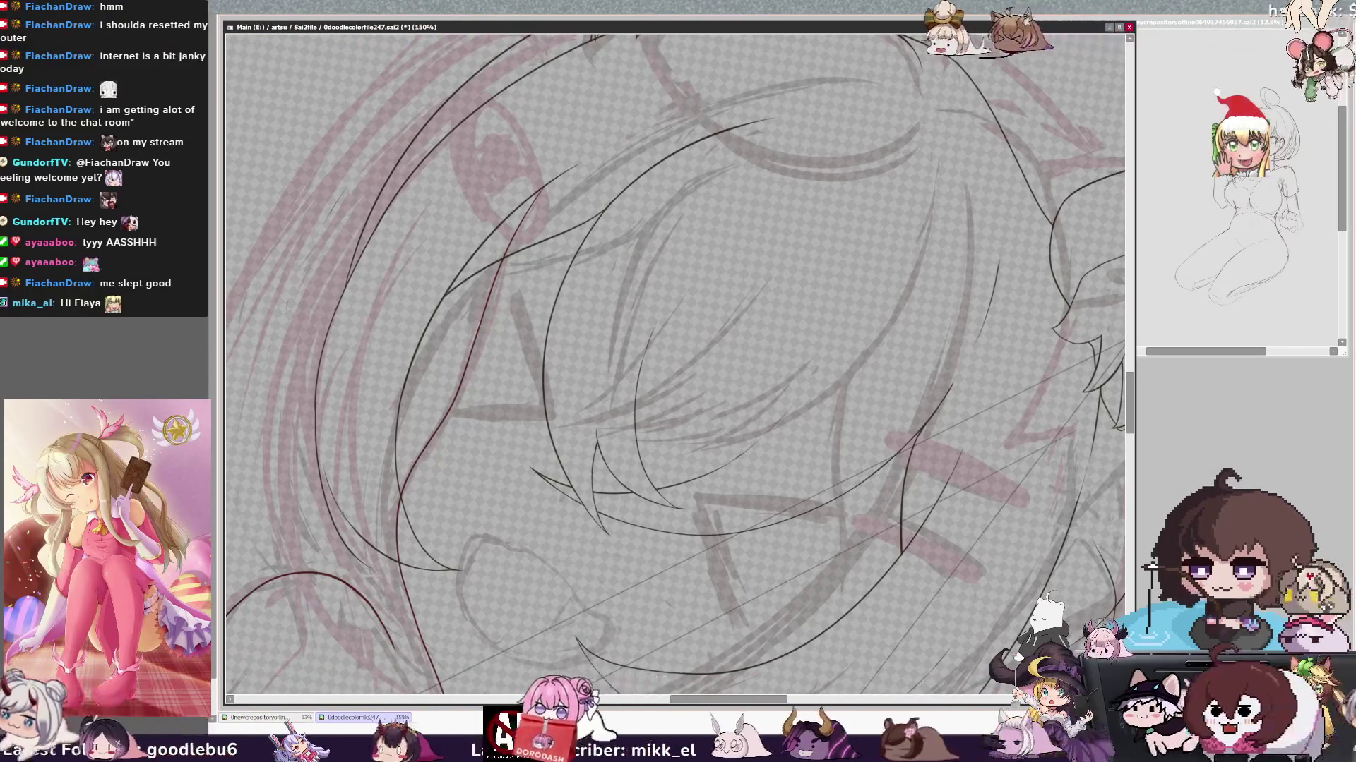
ctrl+shift+click(349, 522)
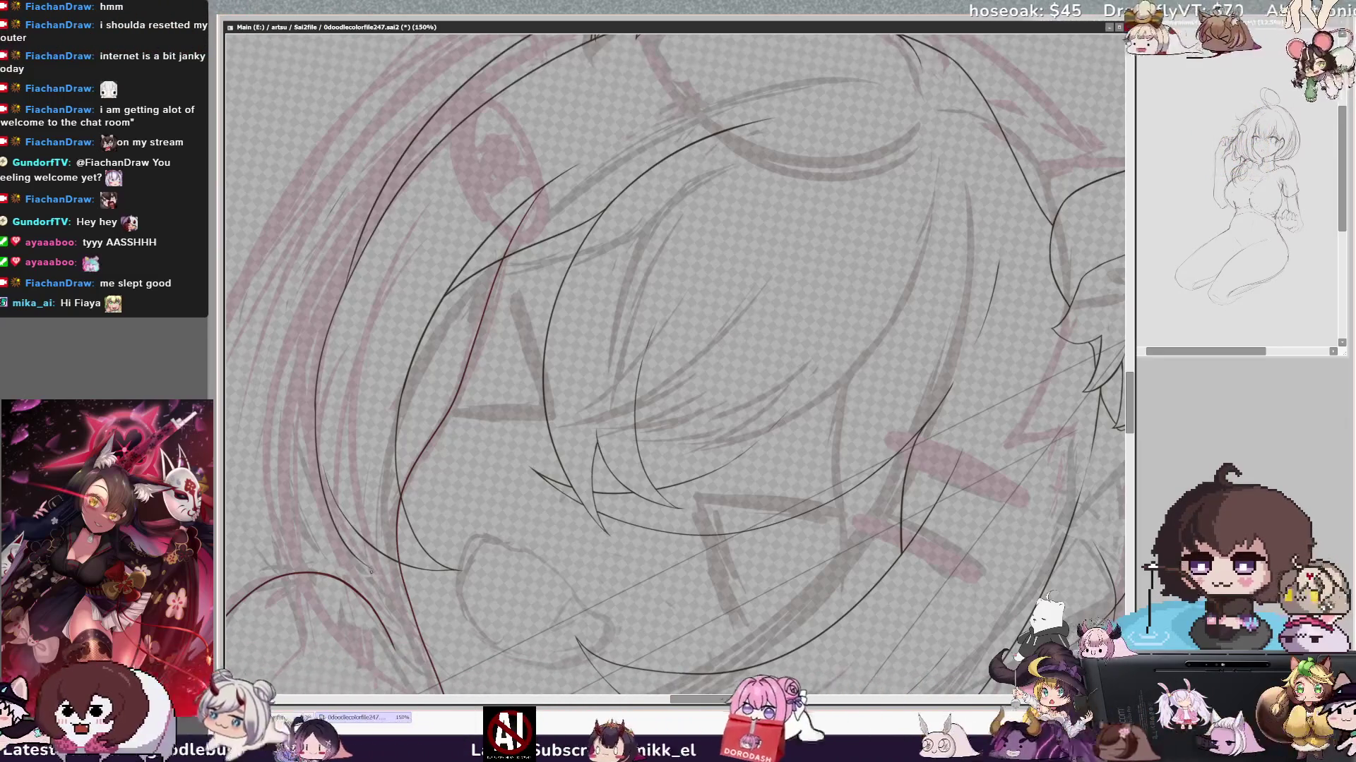
ctrl+shift+click(376, 577)
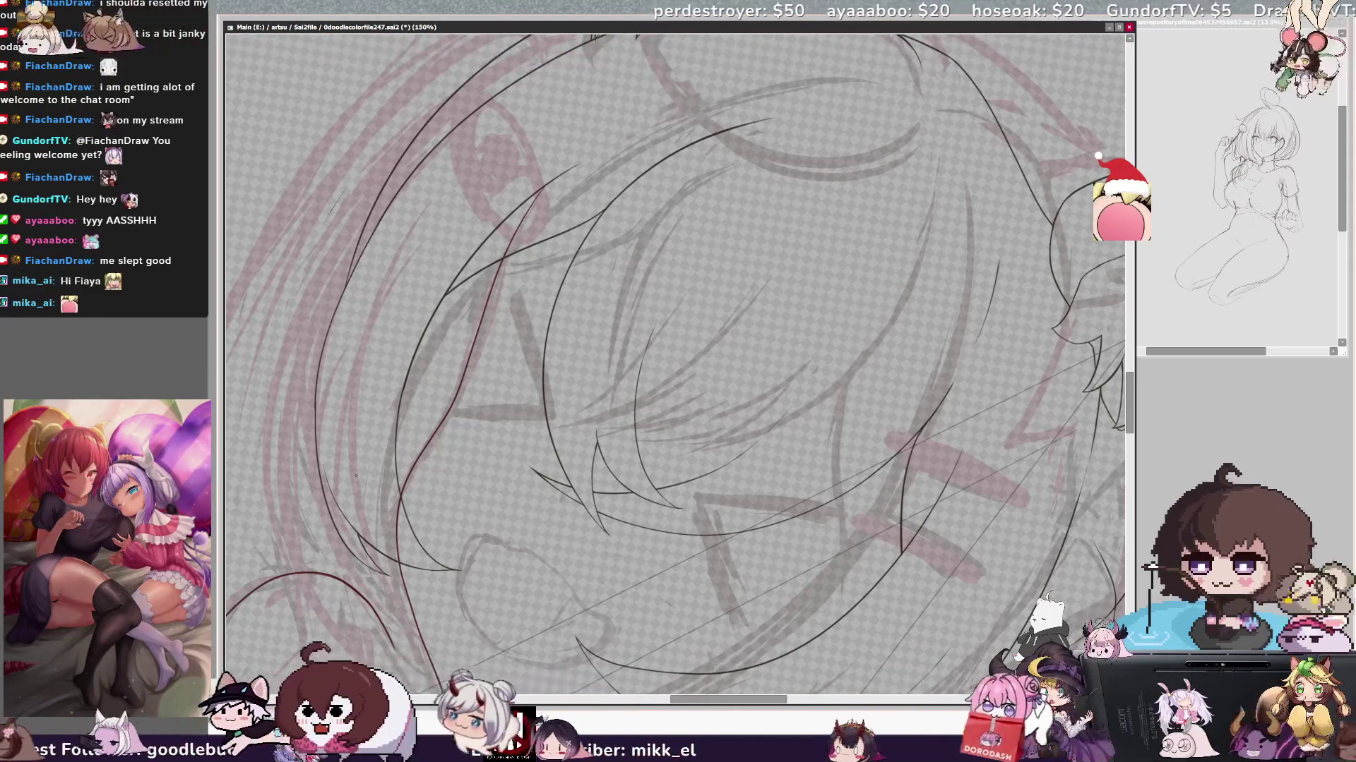
scroll(679, 361, down, 4)
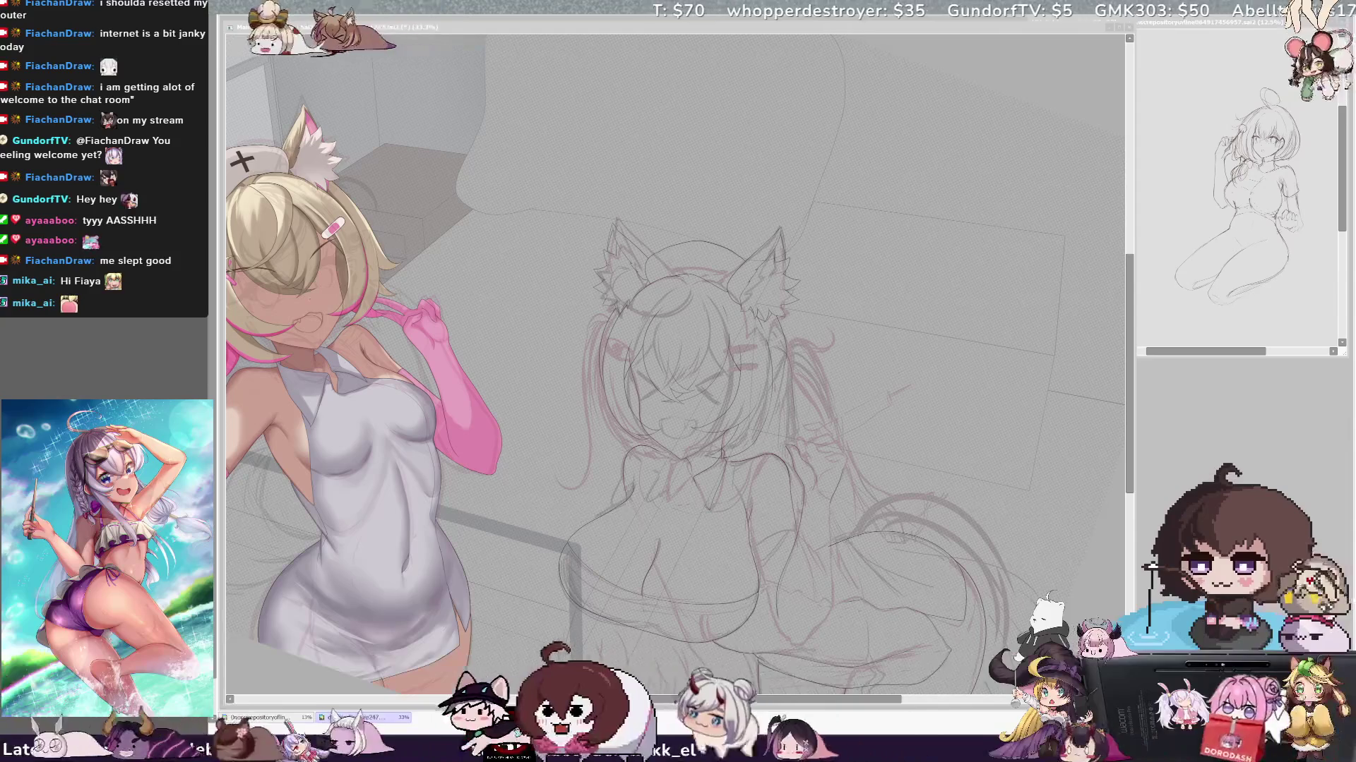
key(h)
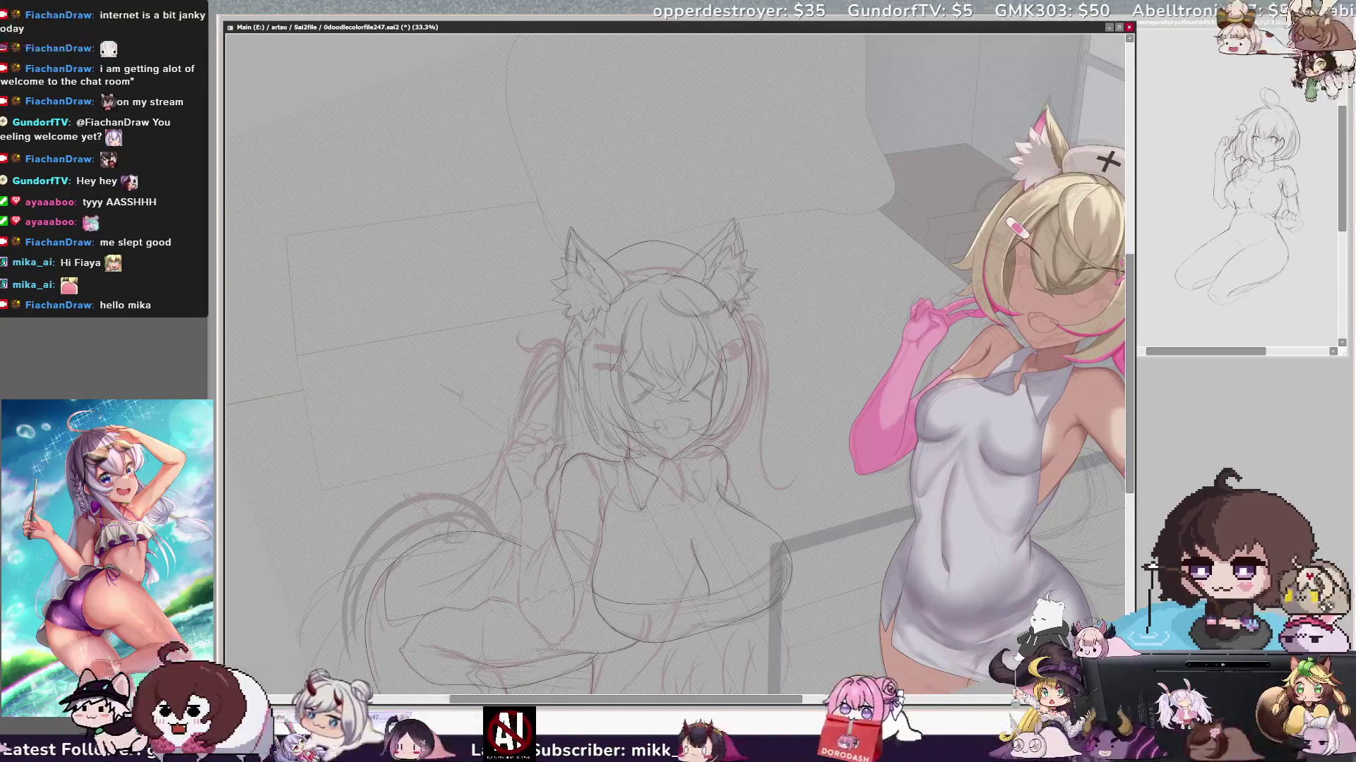
key(h)
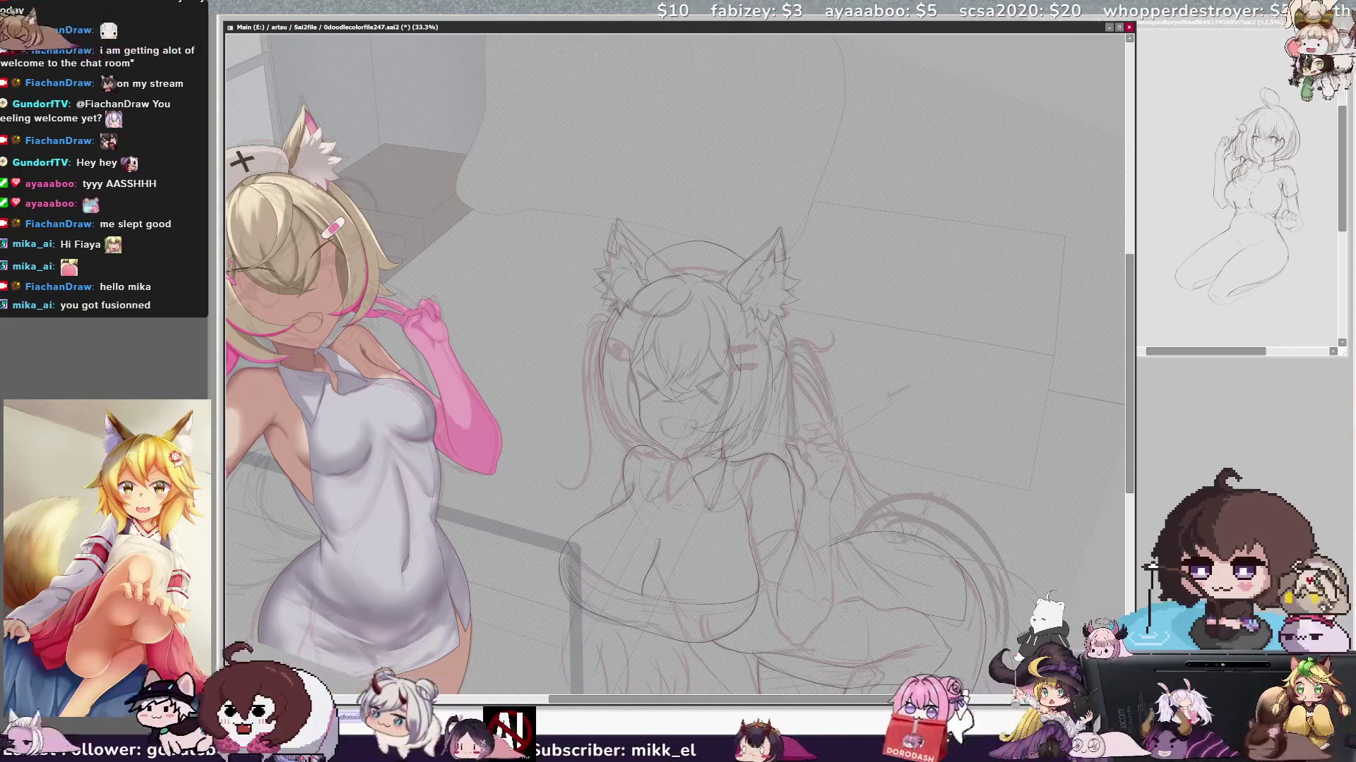
key(ctrl+plus)
key(ctrl+plus)
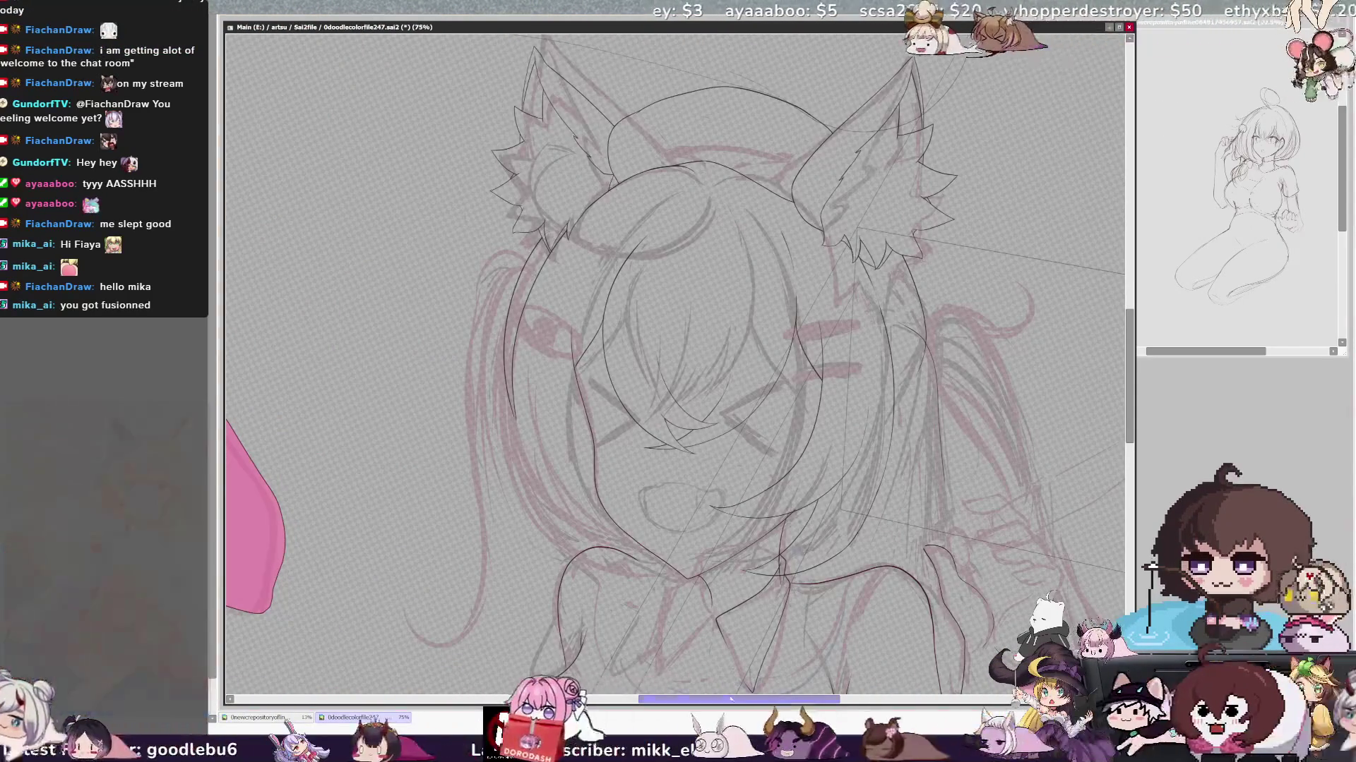
scroll(675, 365, right, 2)
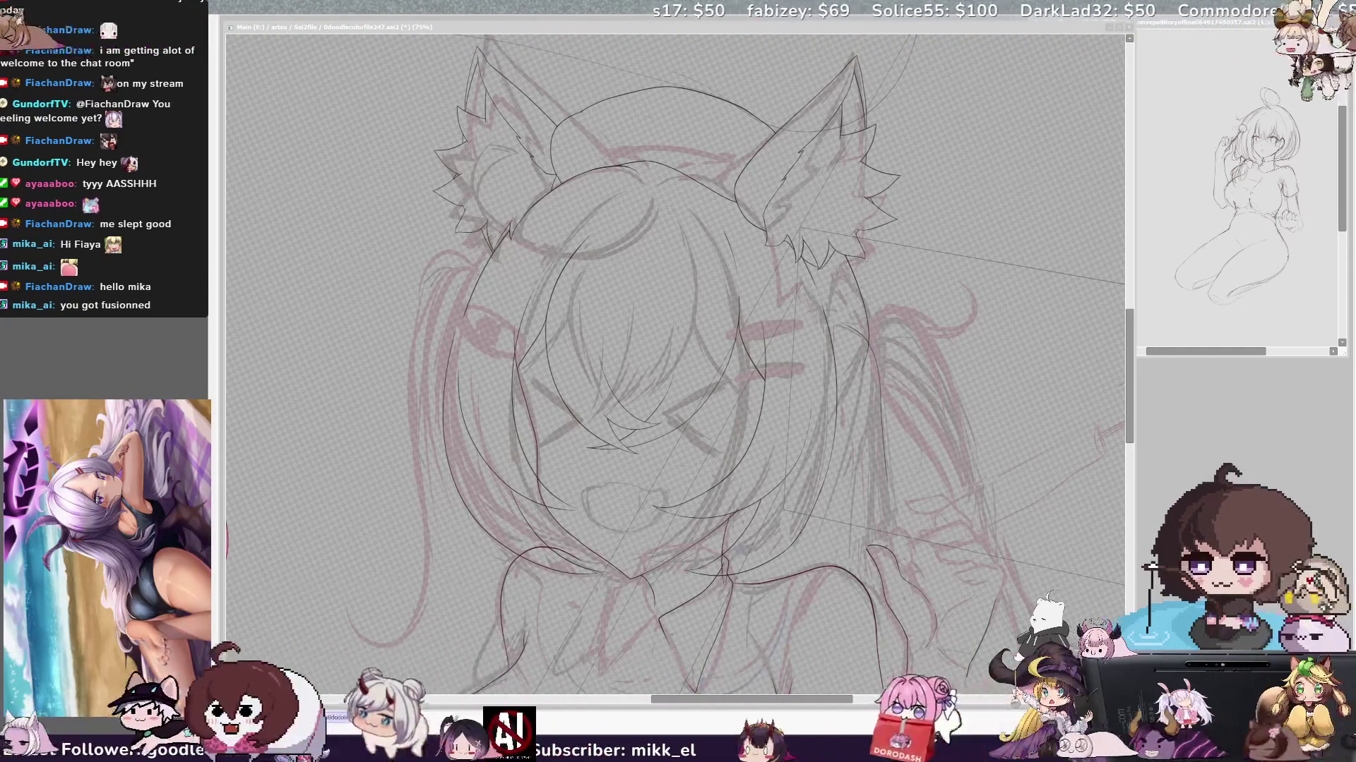
scroll(678, 361, right, 1)
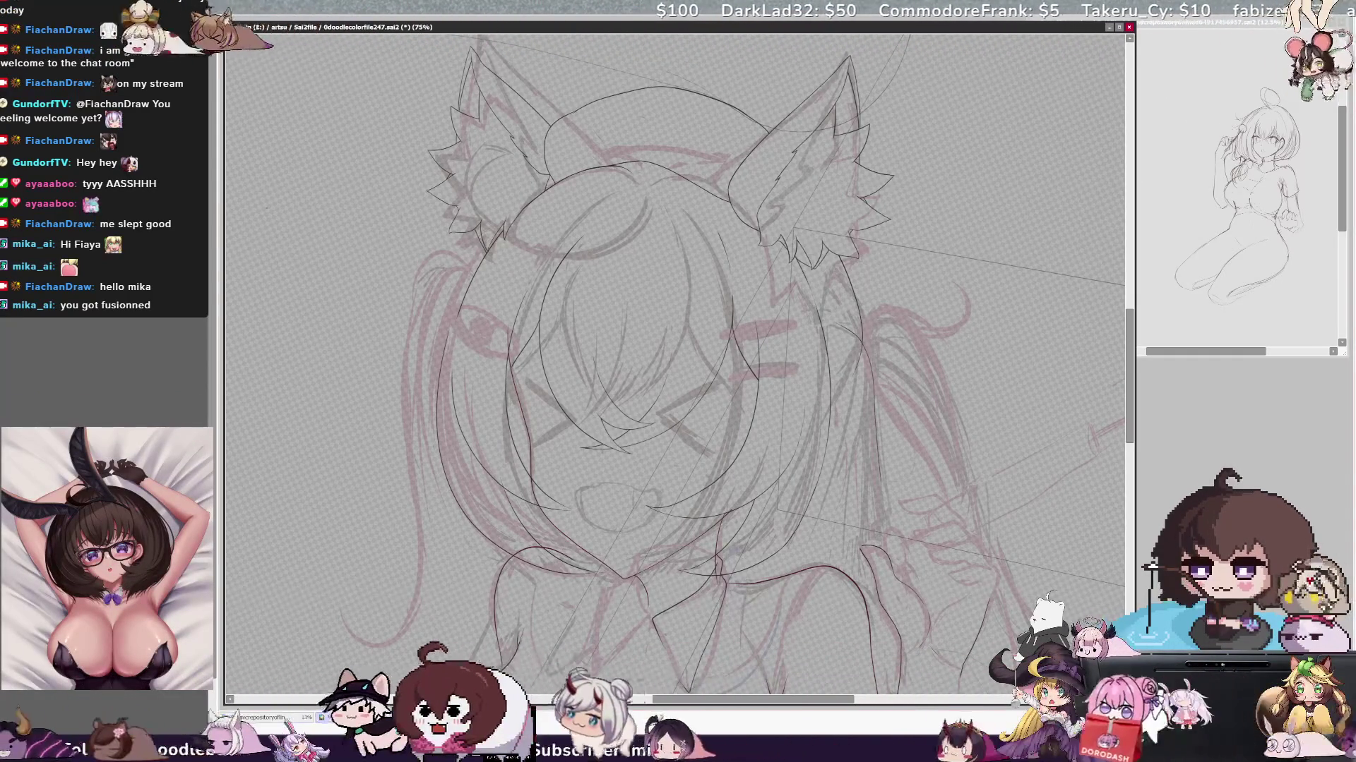
scroll(677, 360, up, 1)
scroll(678, 360, up, 1)
- Erase part of the left face outline and redraw it flowing cleanly upward
drag(649, 350, 675, 363)
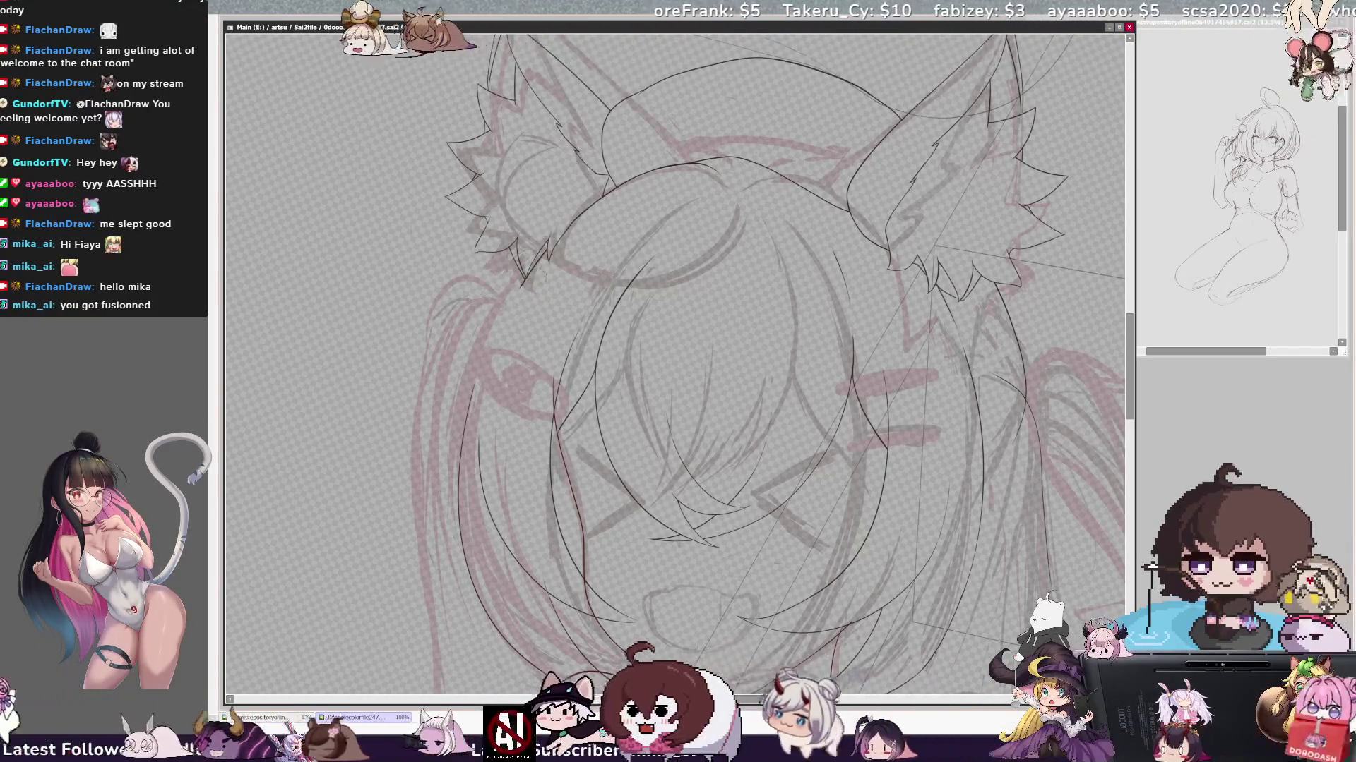
scroll(495, 361, up, 1)
scroll(495, 360, up, 1)
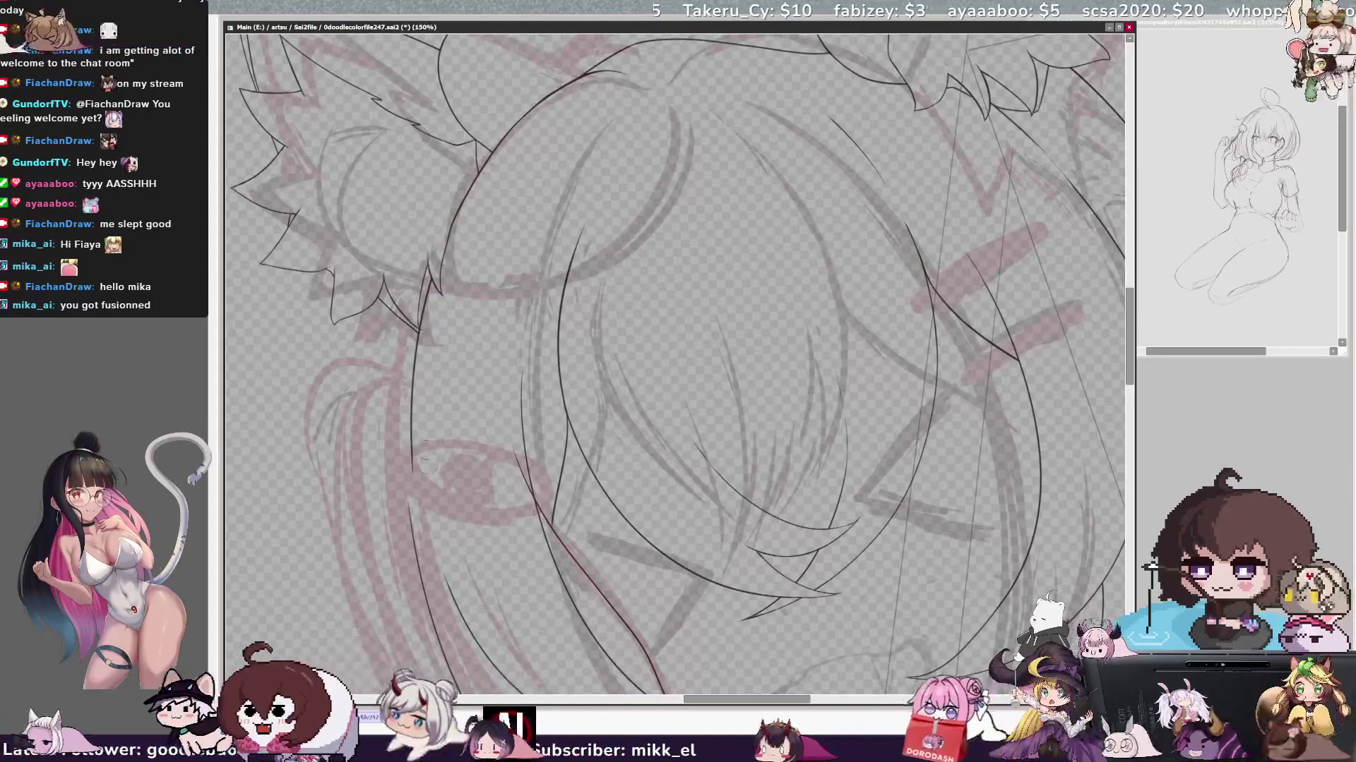
drag(420, 508, 432, 327)
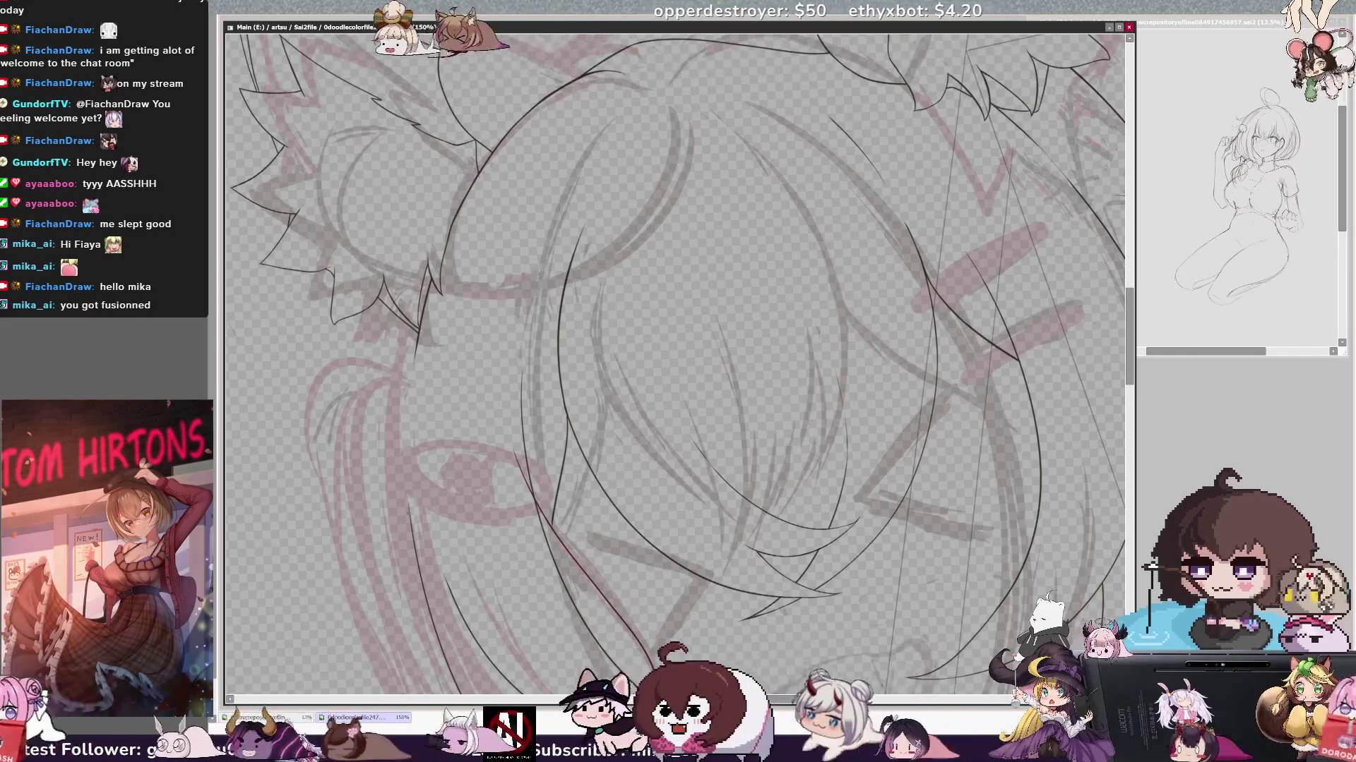
drag(407, 510, 405, 430)
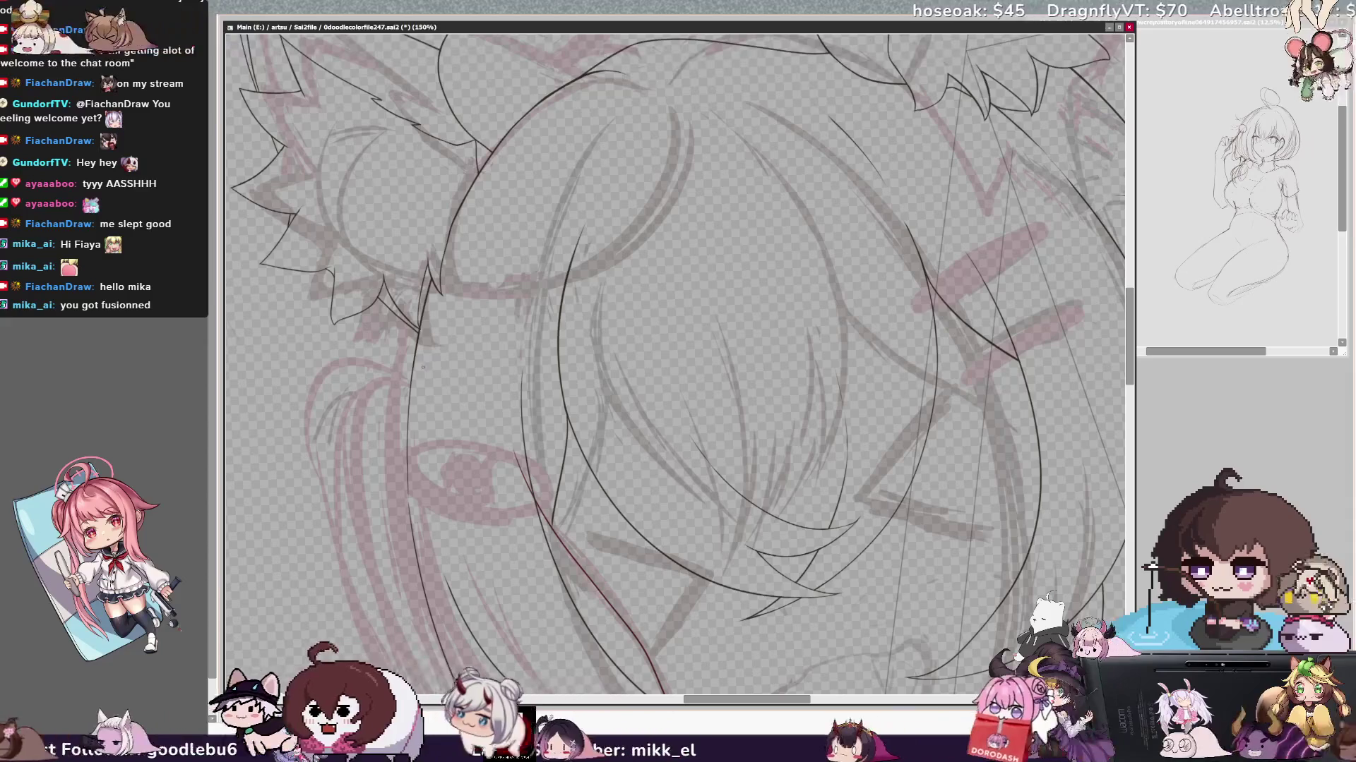
scroll(674, 365, down, 2)
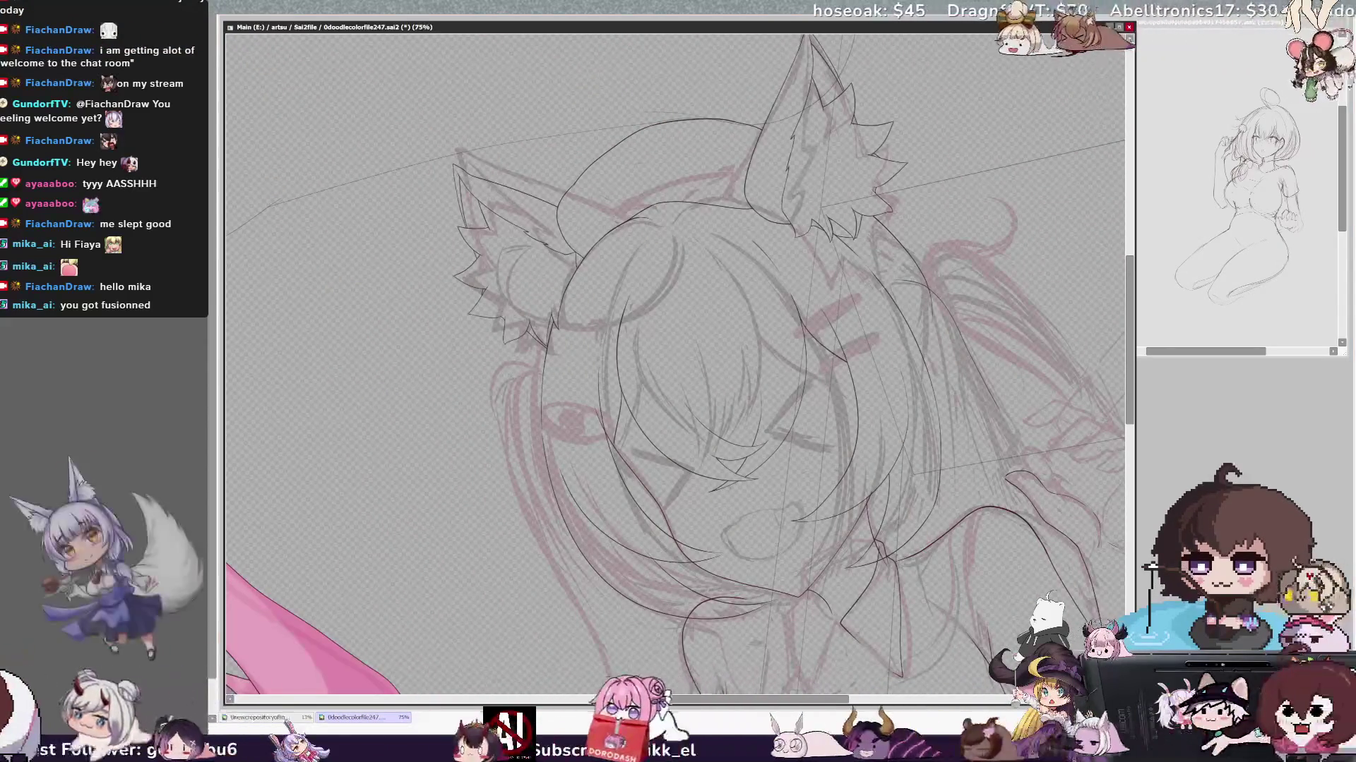
key(End)
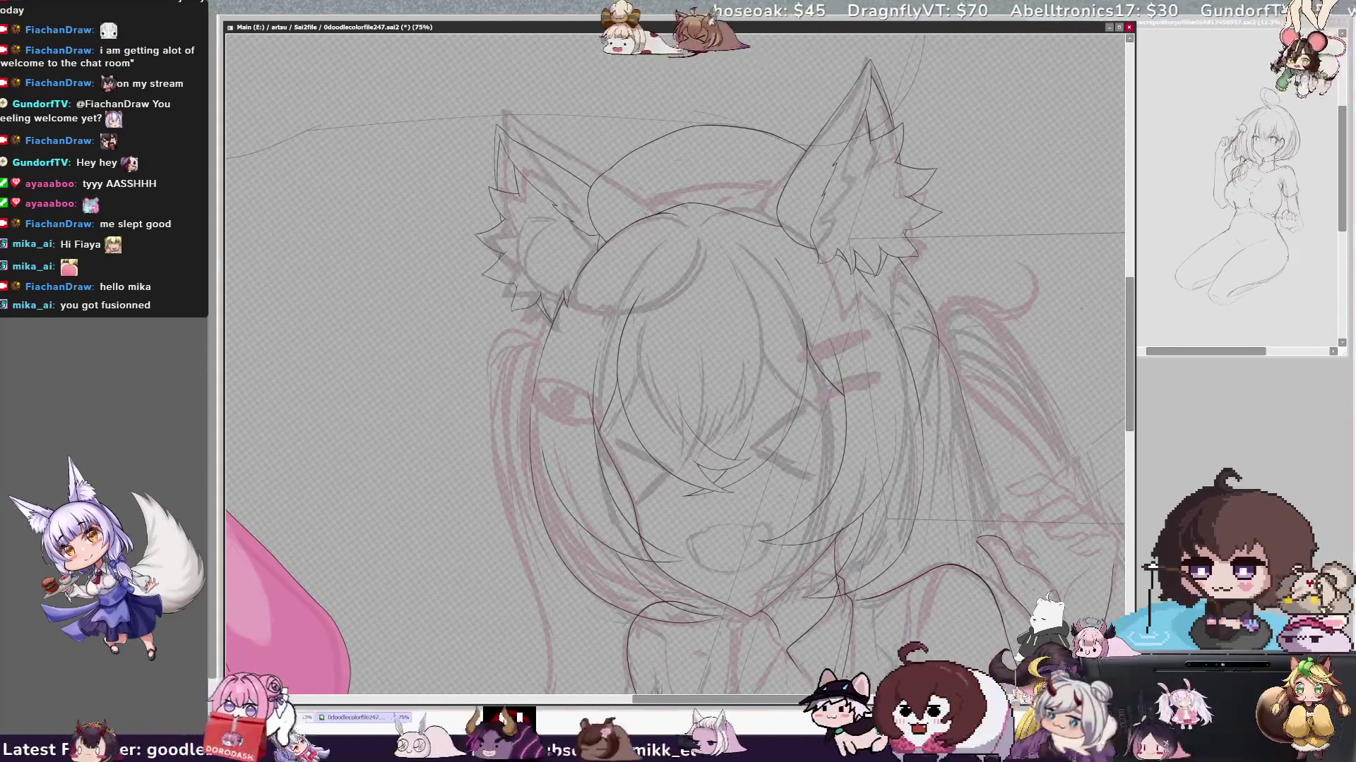
key(End)
key(End)
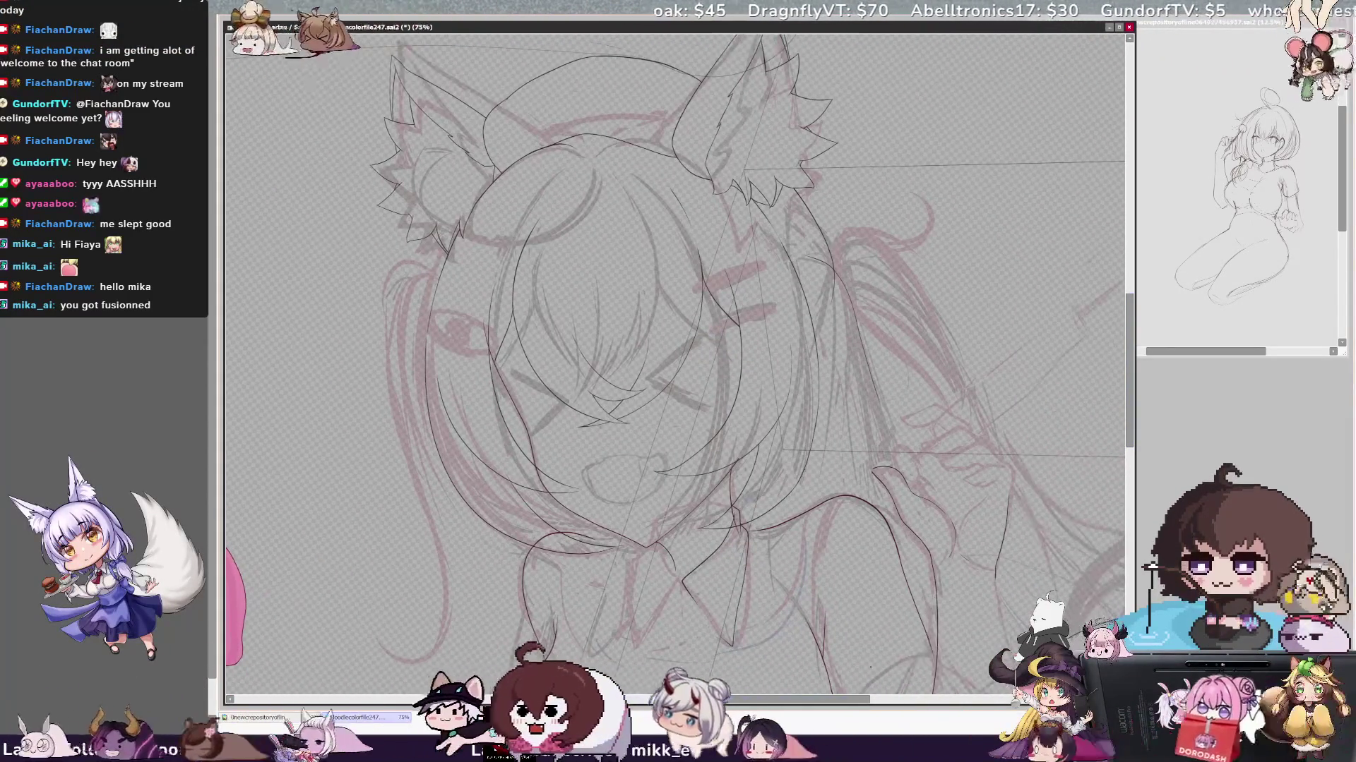
key(End)
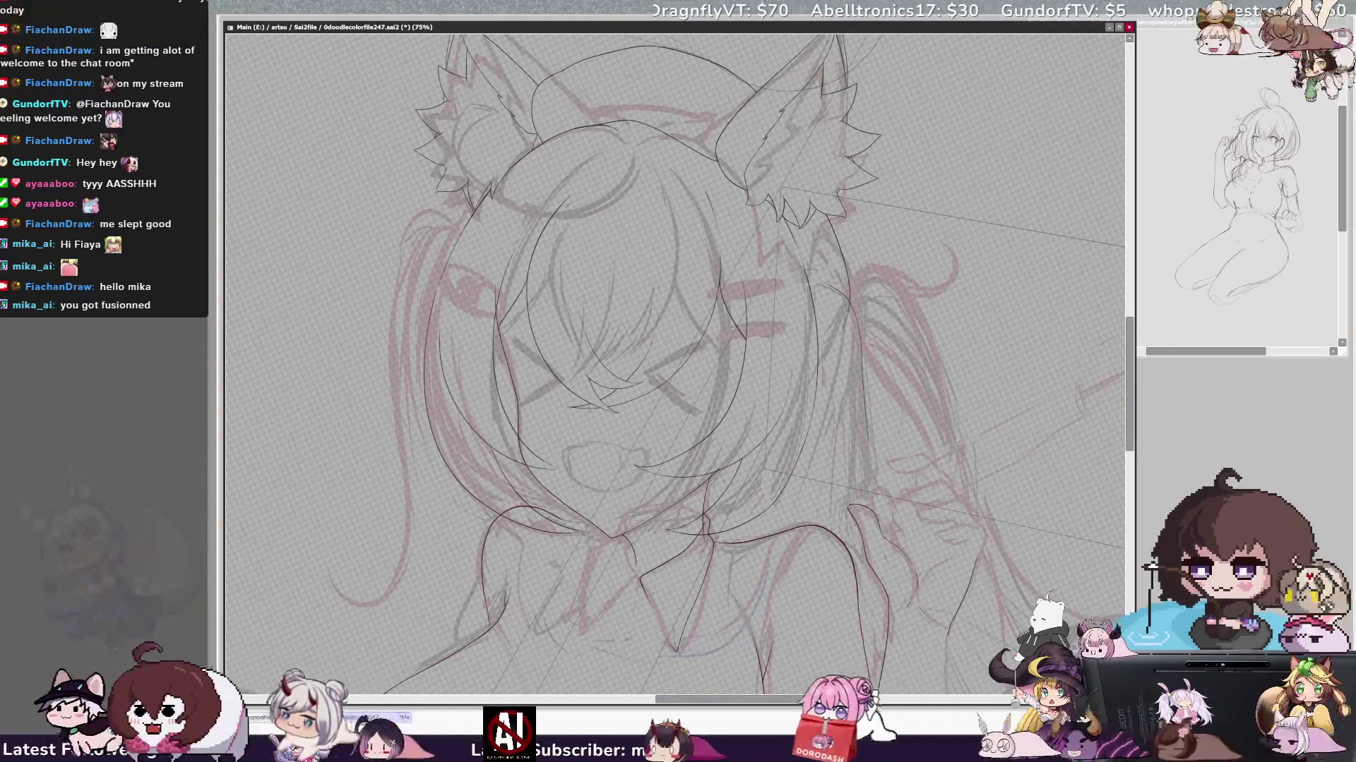
key(End)
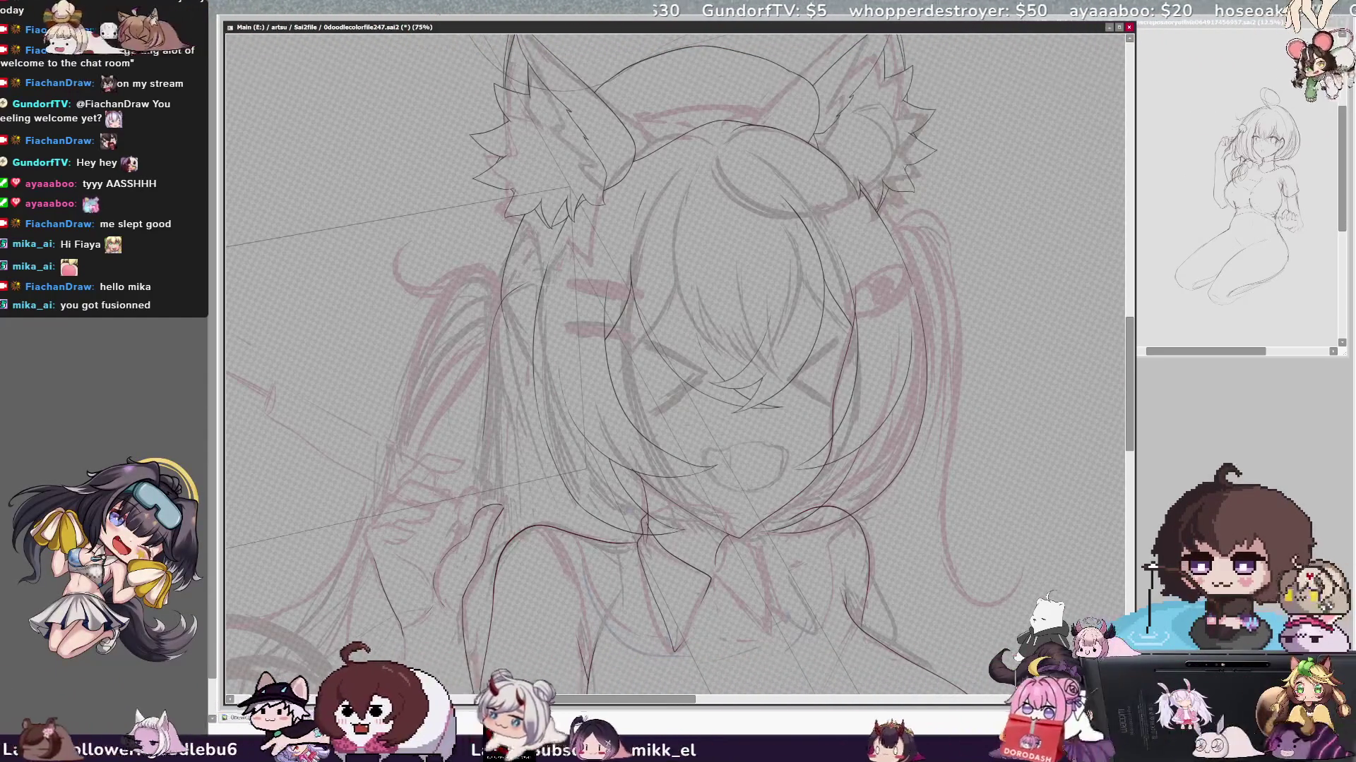
key(Insert)
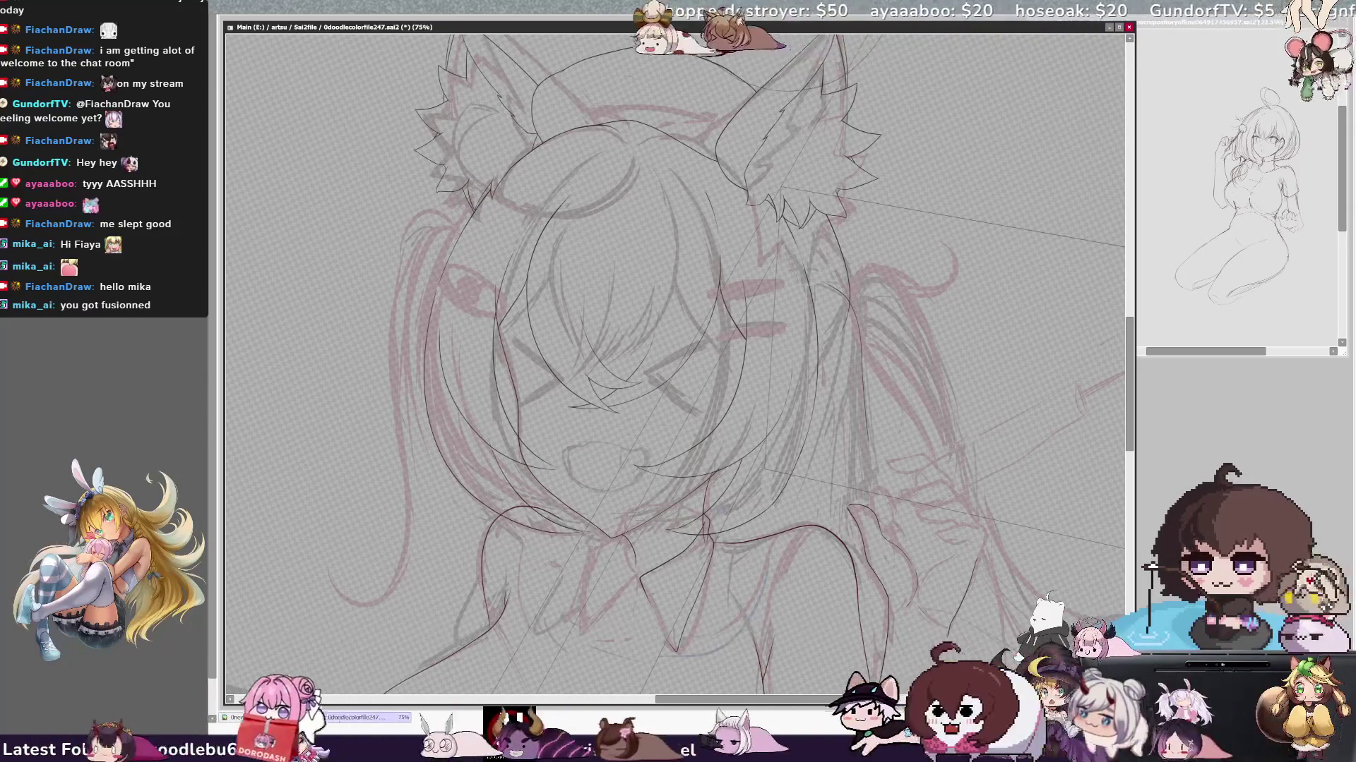
scroll(673, 360, up, 1)
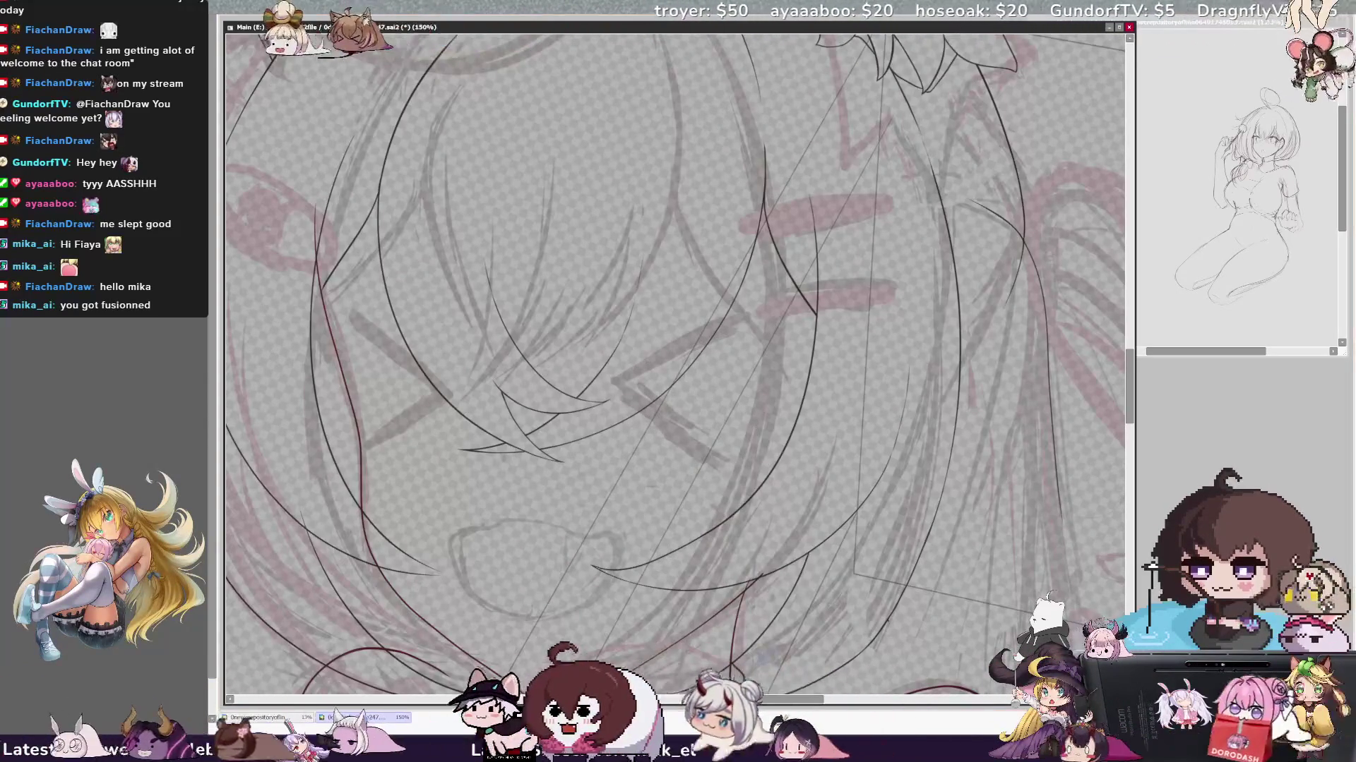
scroll(674, 361, up, 1)
drag(678, 361, 869, 407)
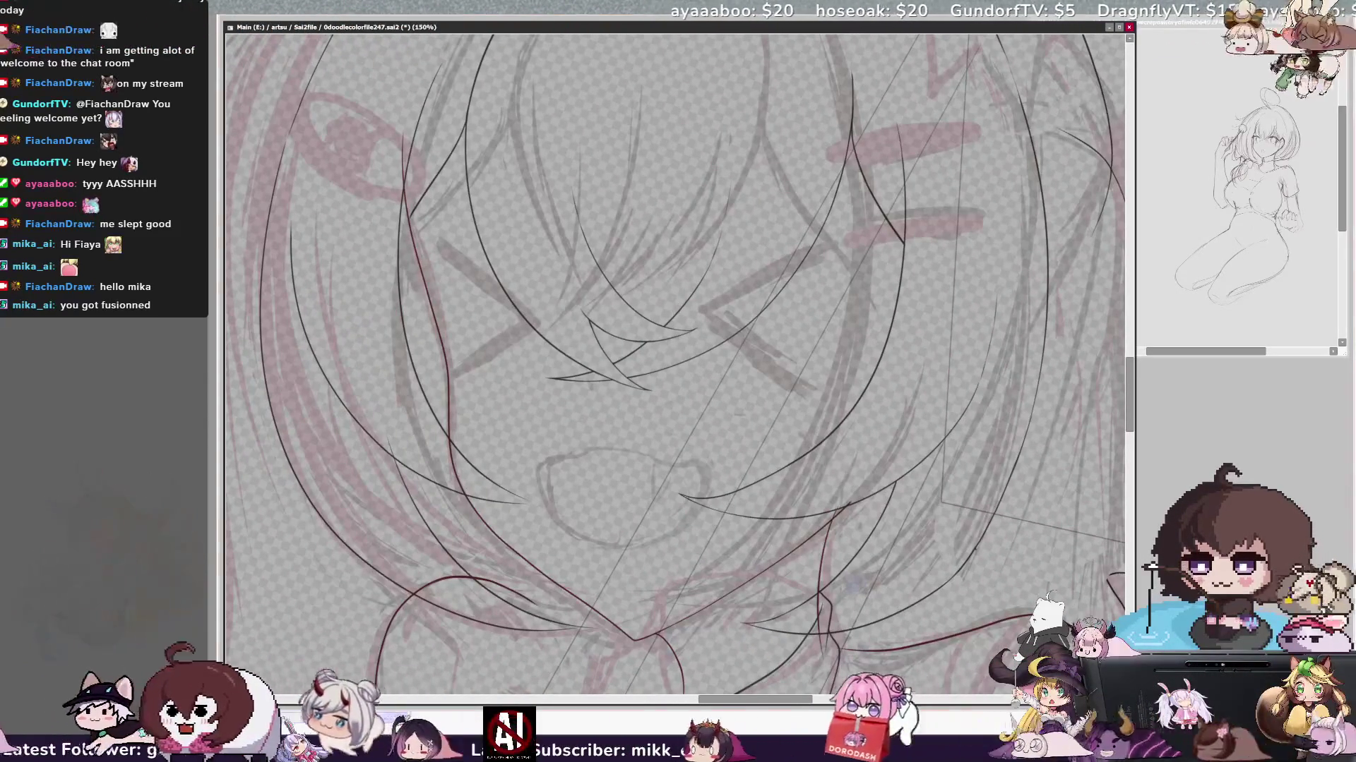
scroll(675, 361, up, 1)
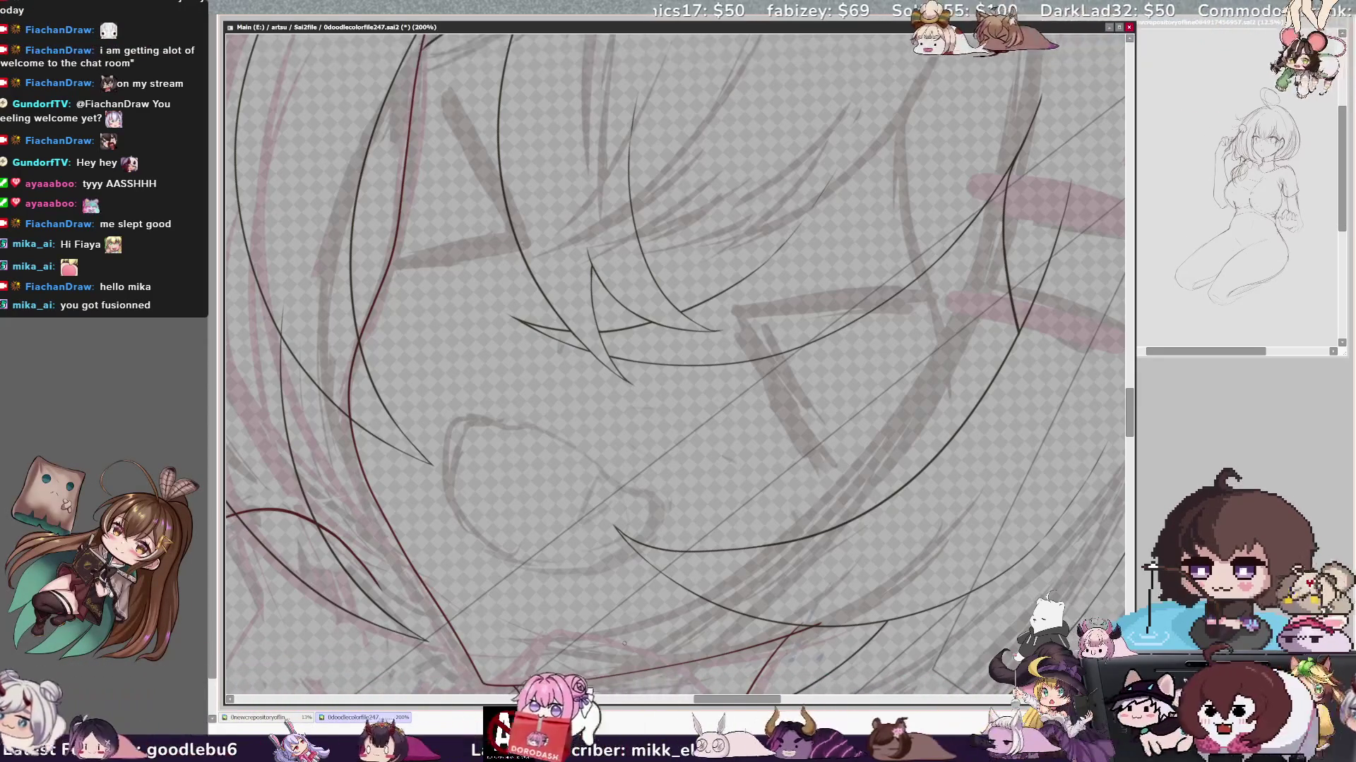
scroll(675, 366, left, 5)
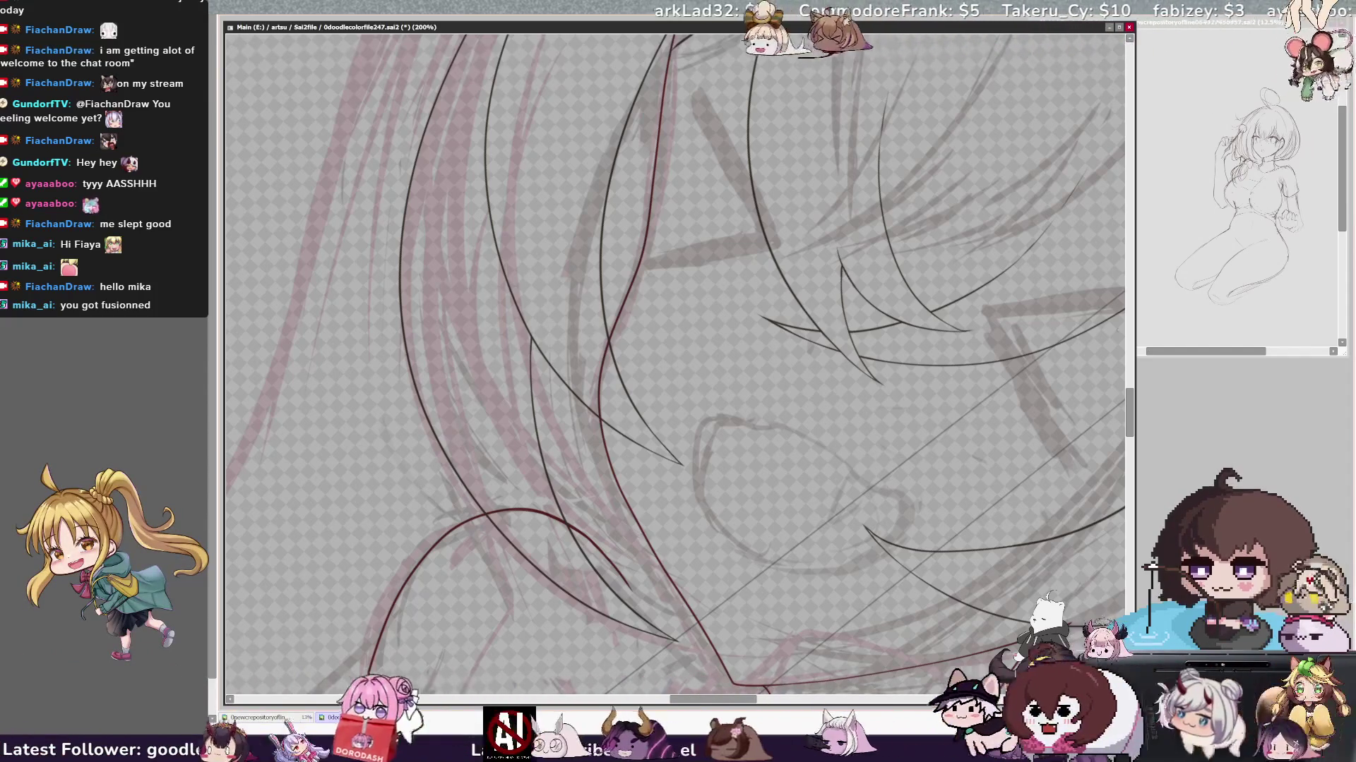
scroll(675, 360, up, 5)
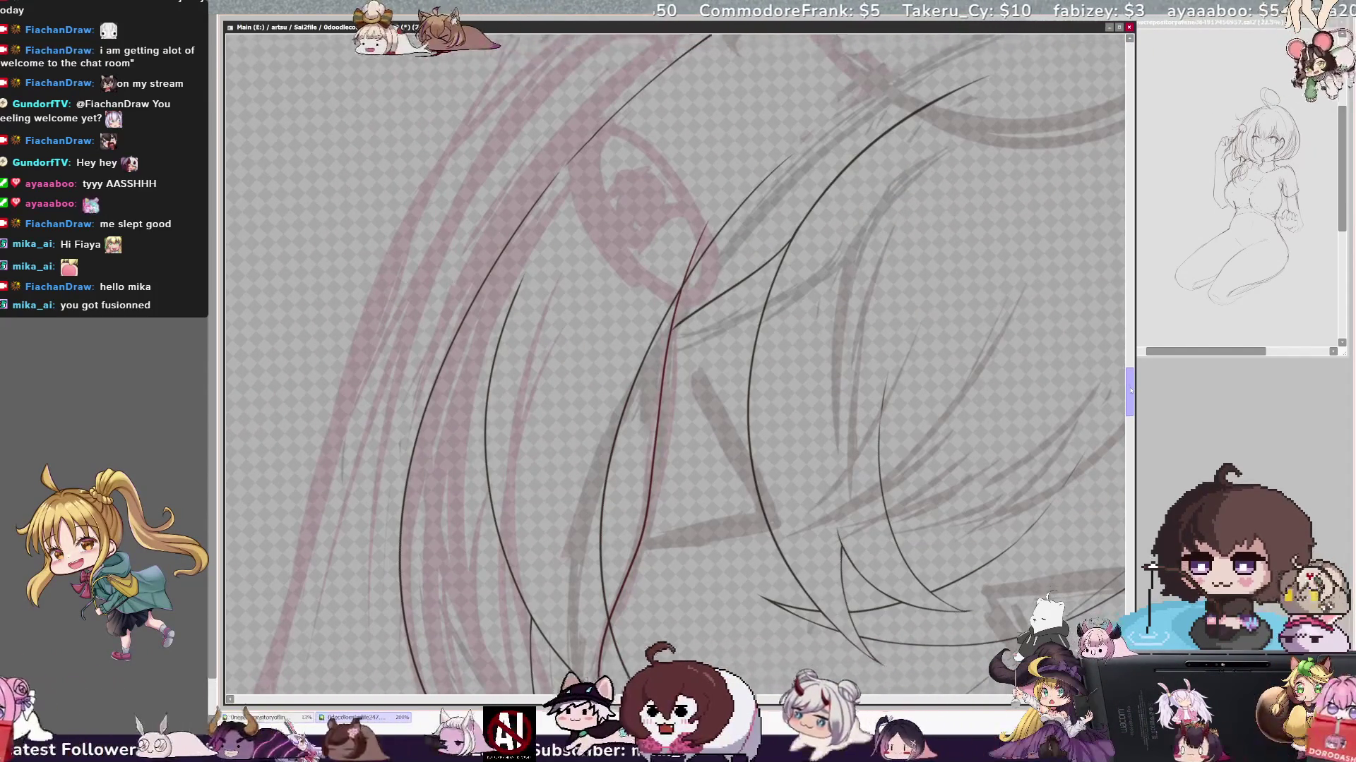
- Tilt the canvas counter-clockwise twice for a comfortable strand-drawing angle
key(Delete)
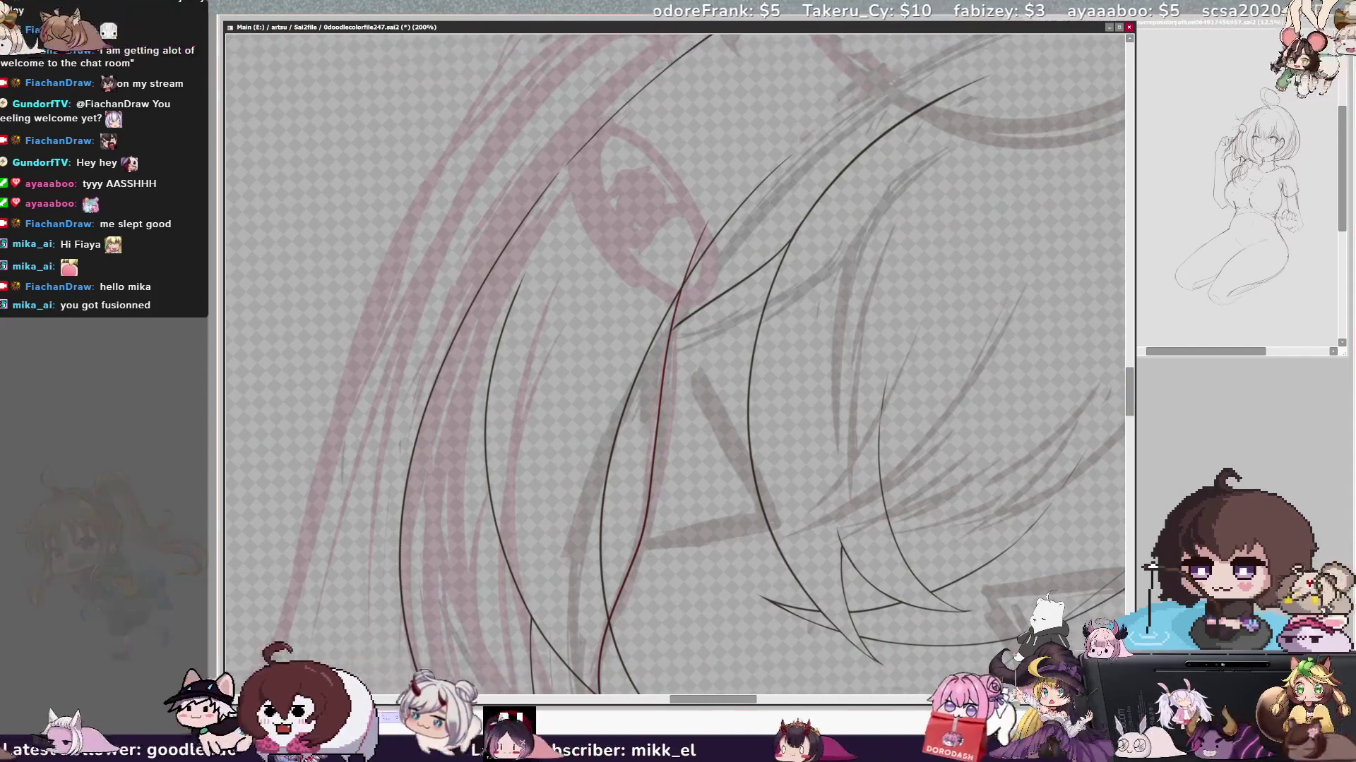
key(Delete)
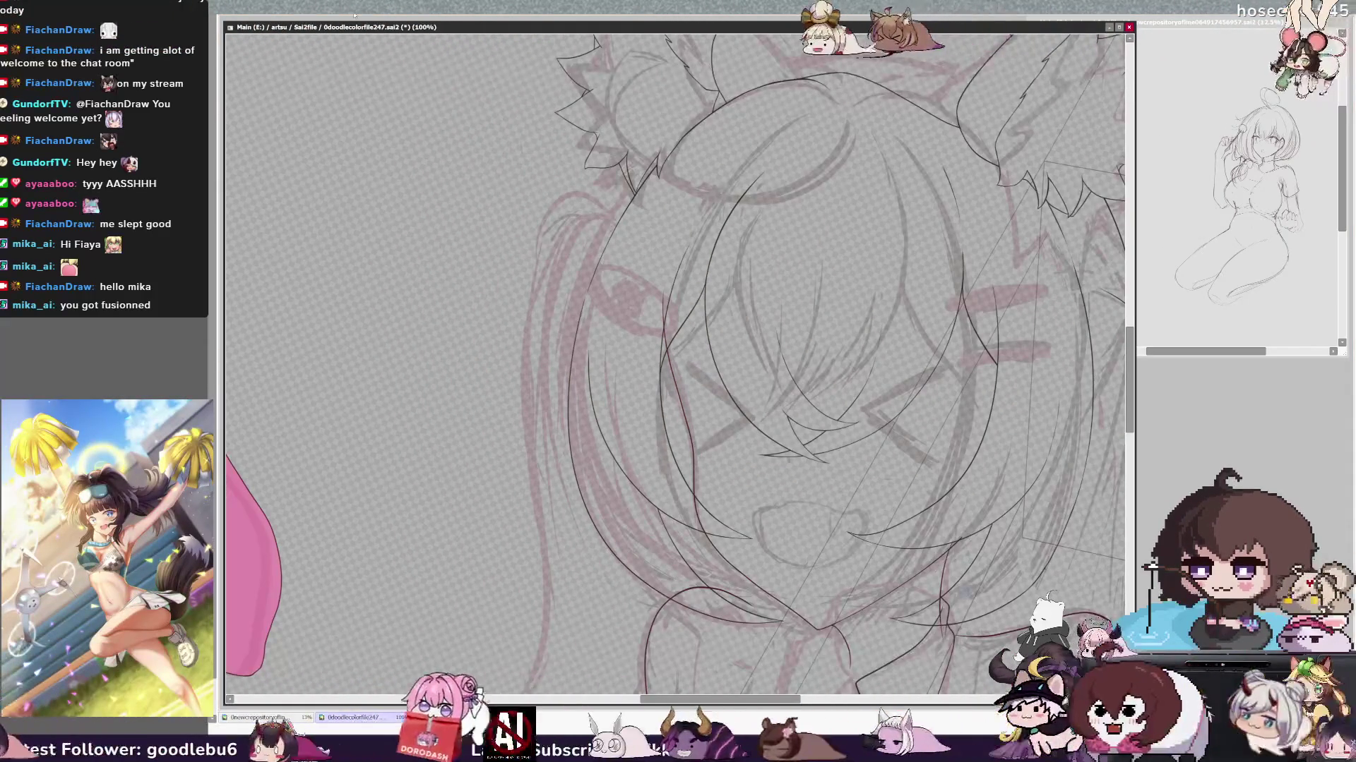
scroll(674, 360, right, 3)
scroll(675, 360, right, 2)
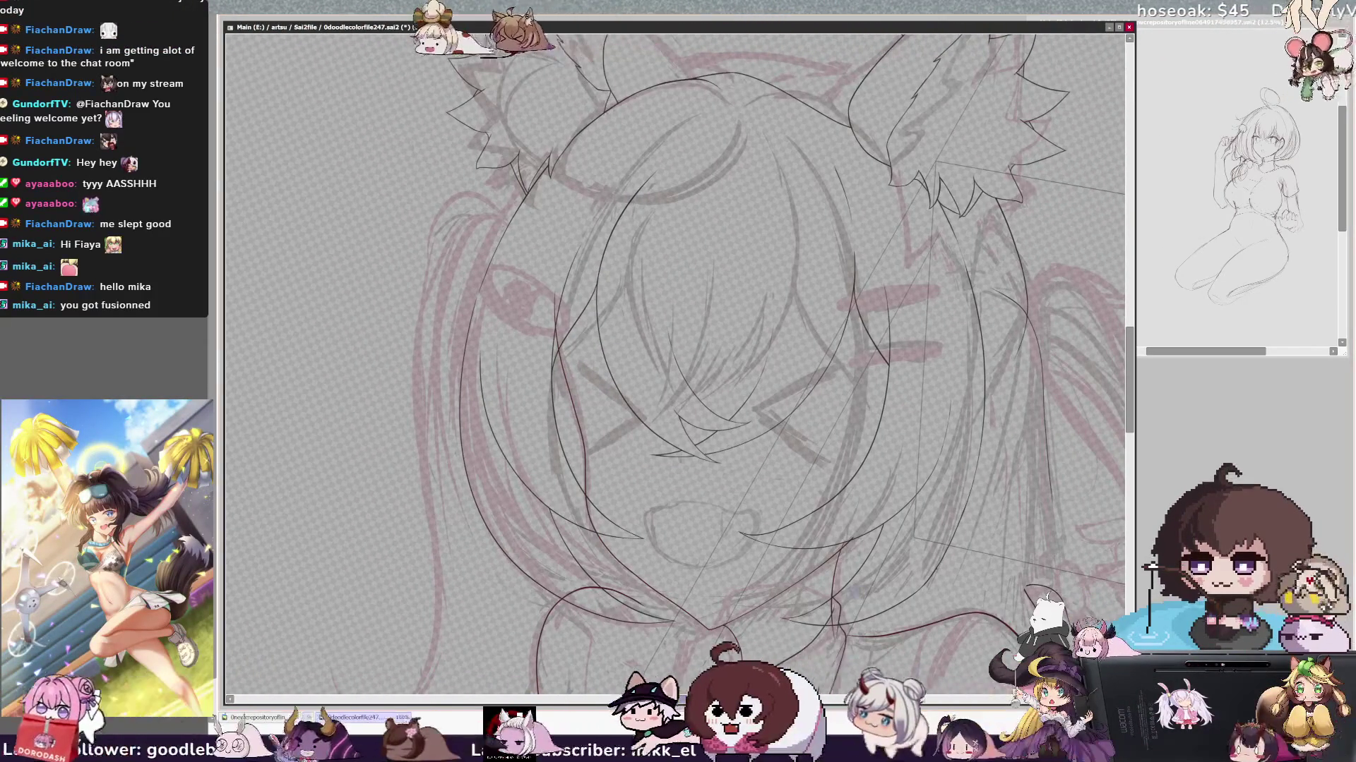
scroll(675, 361, down, 1)
scroll(674, 360, down, 1)
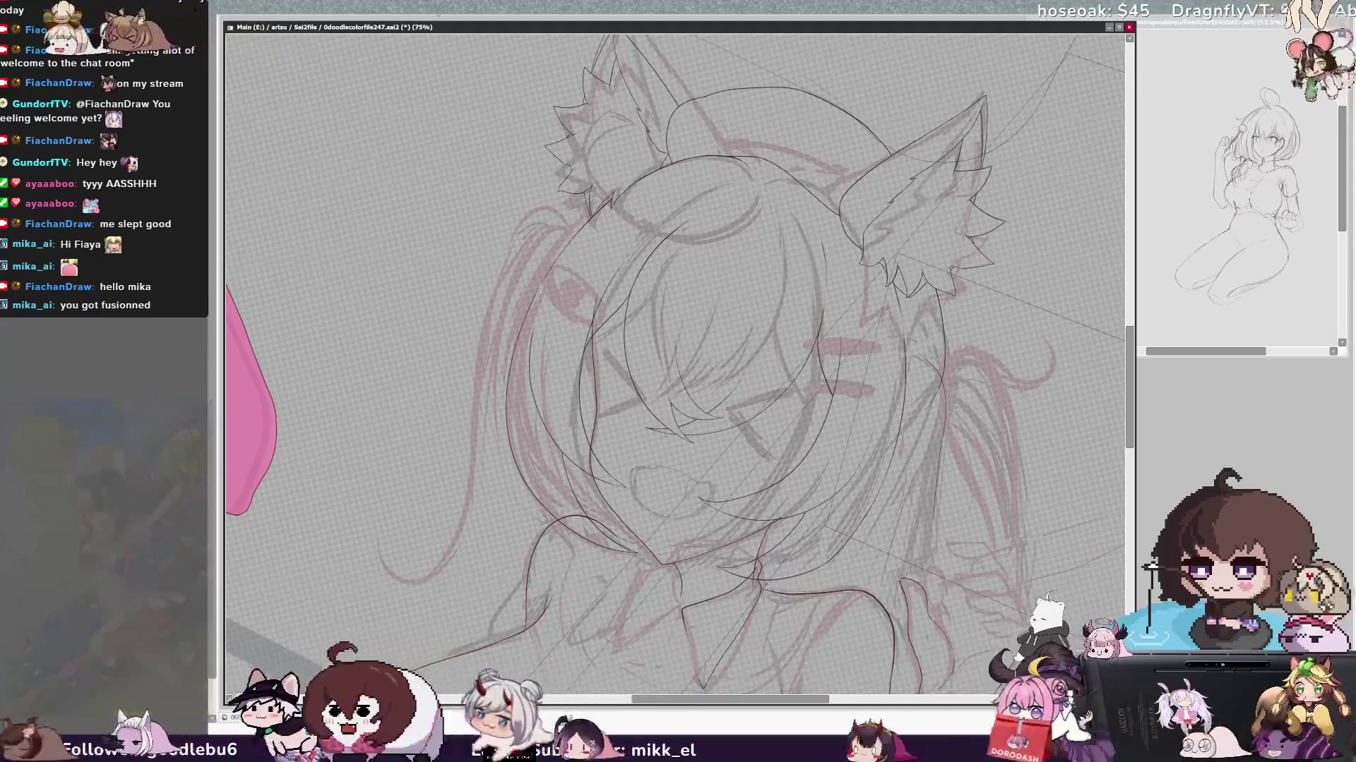
- Mirror the head lineart and rotate the view slightly to judge symmetry
key(h)
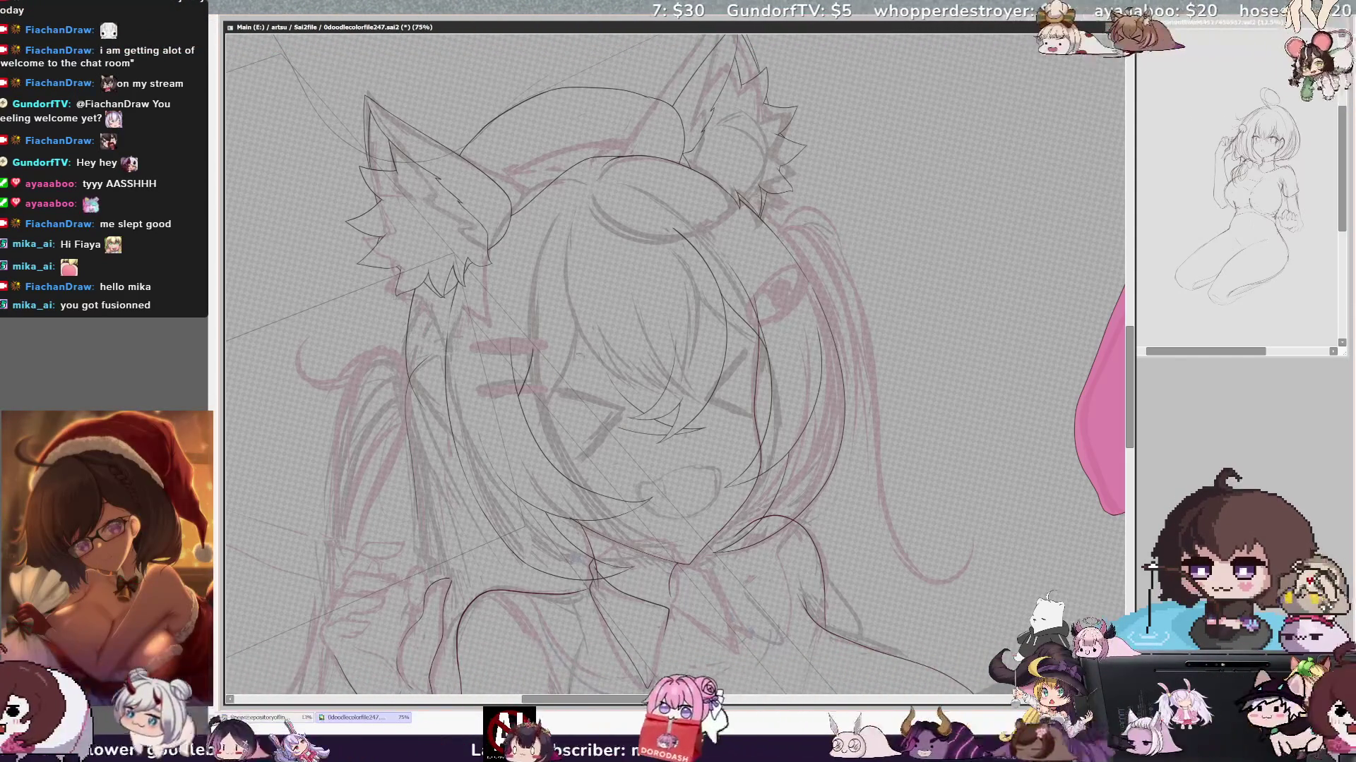
key(End)
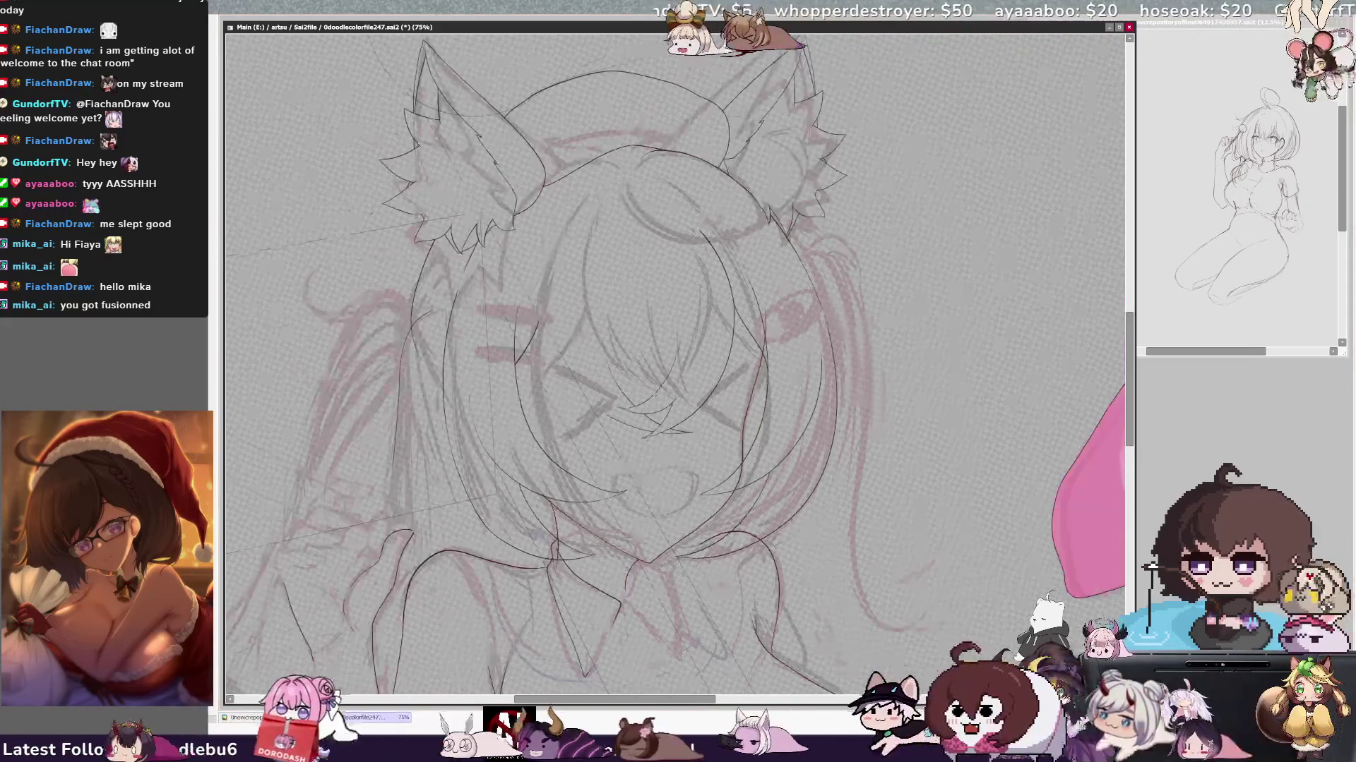
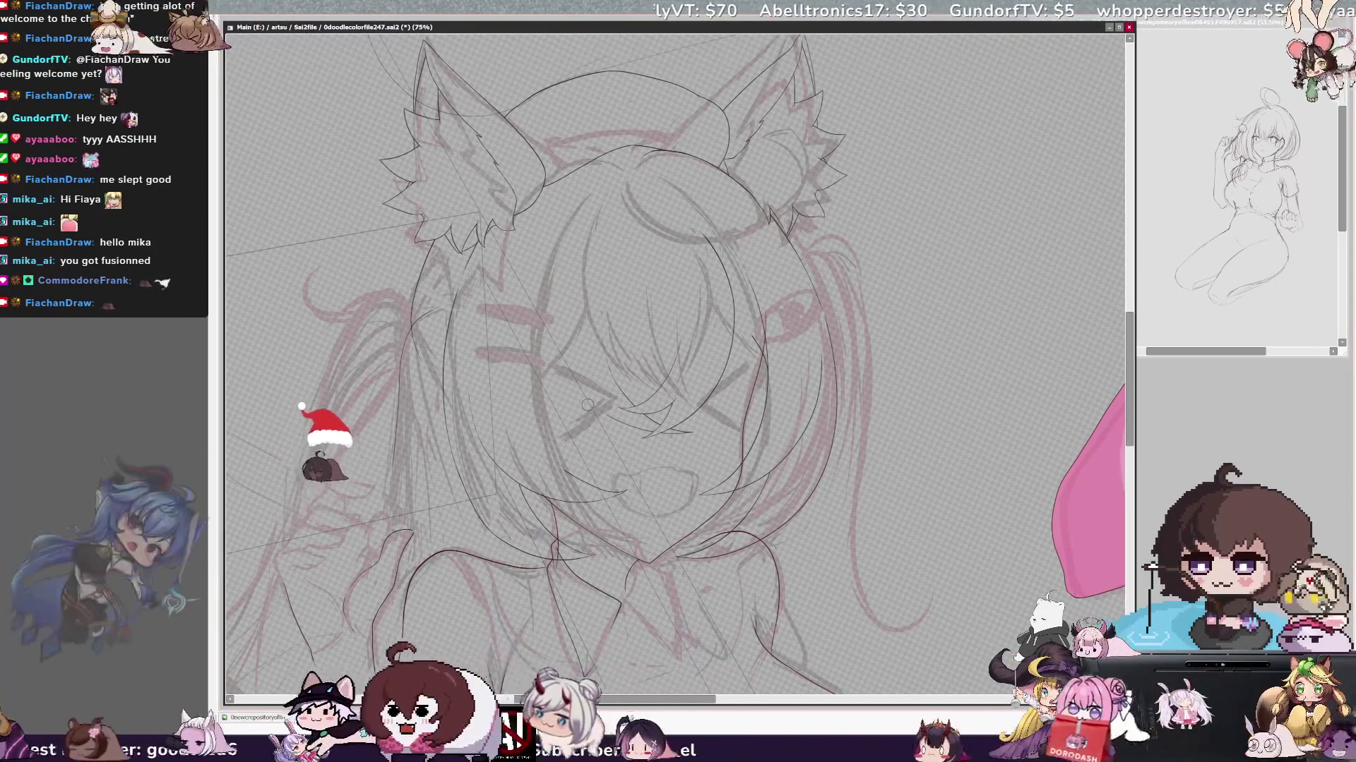
- Ink a lineart curve across the chest and a stroke inside the face while the view is mirrored
key(h)
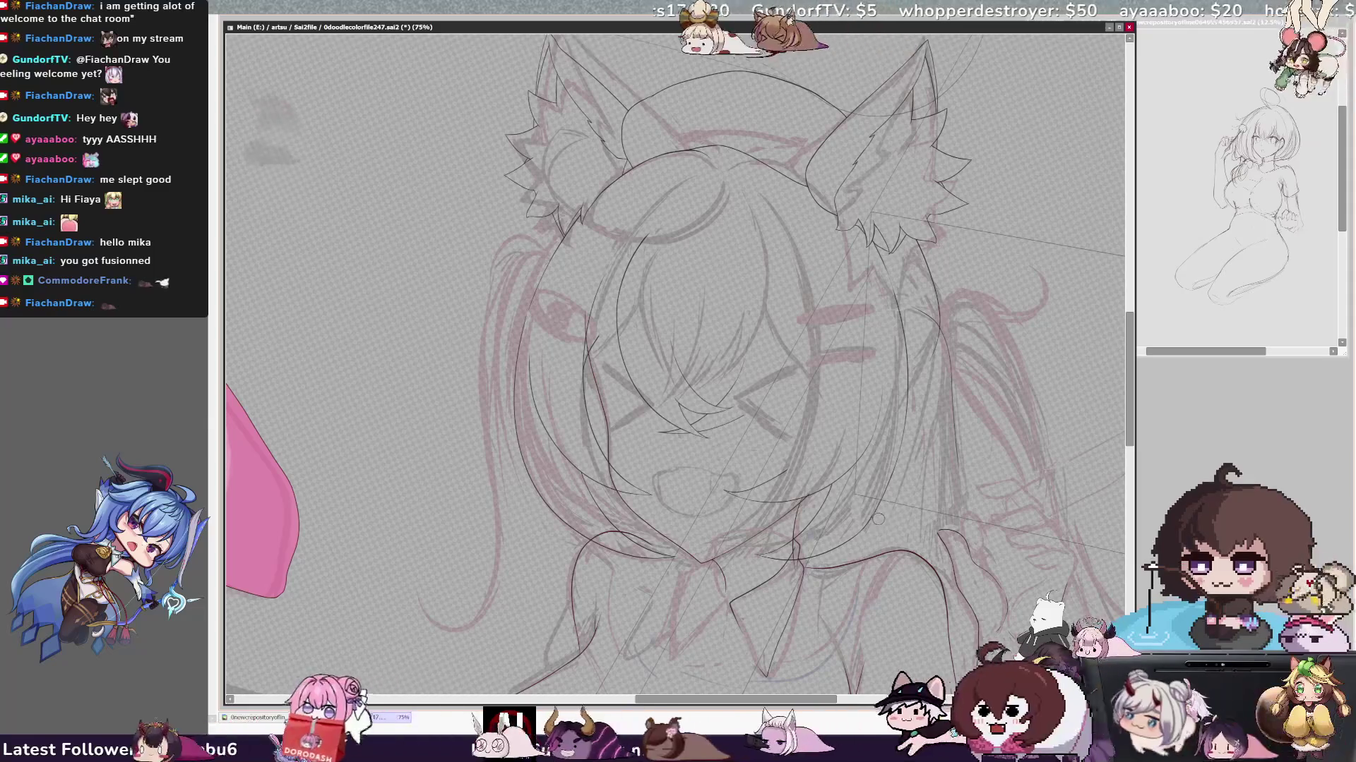
drag(797, 543, 941, 578)
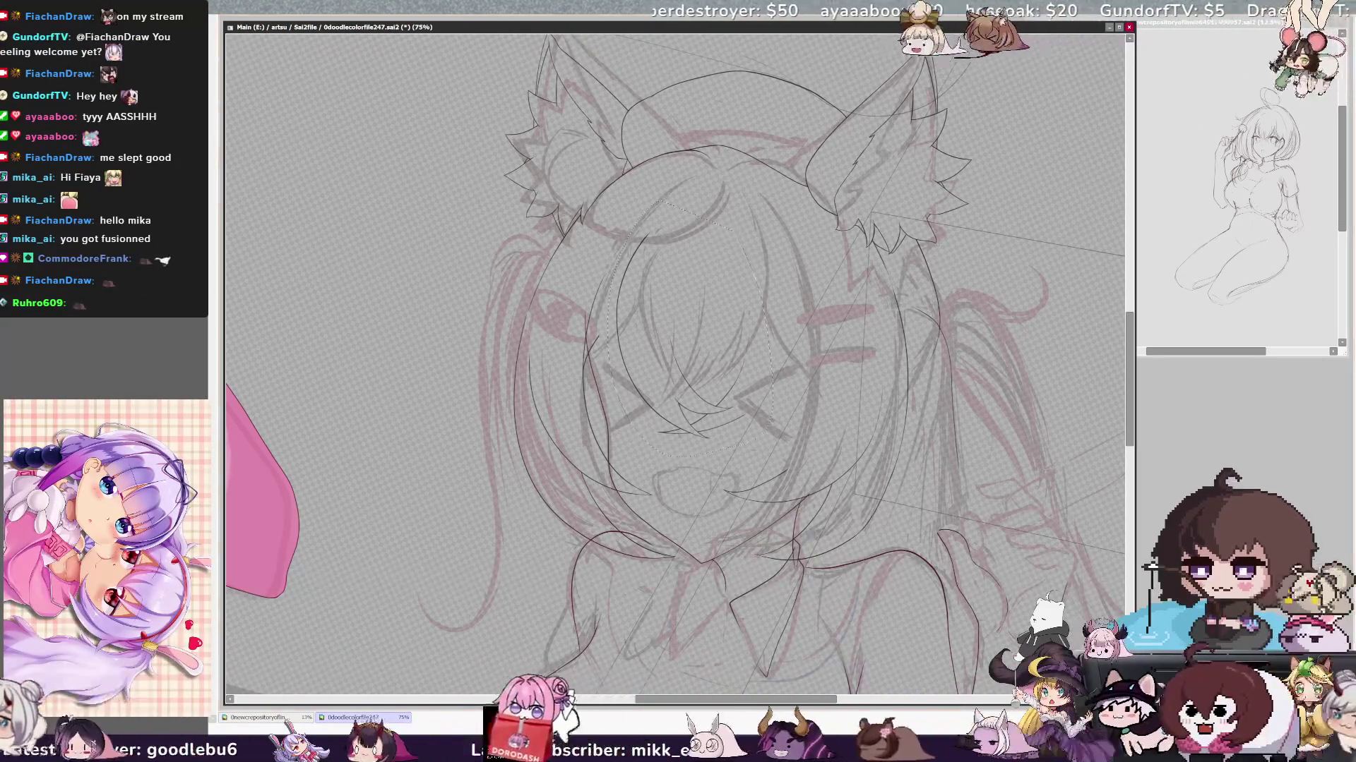
drag(636, 255, 742, 445)
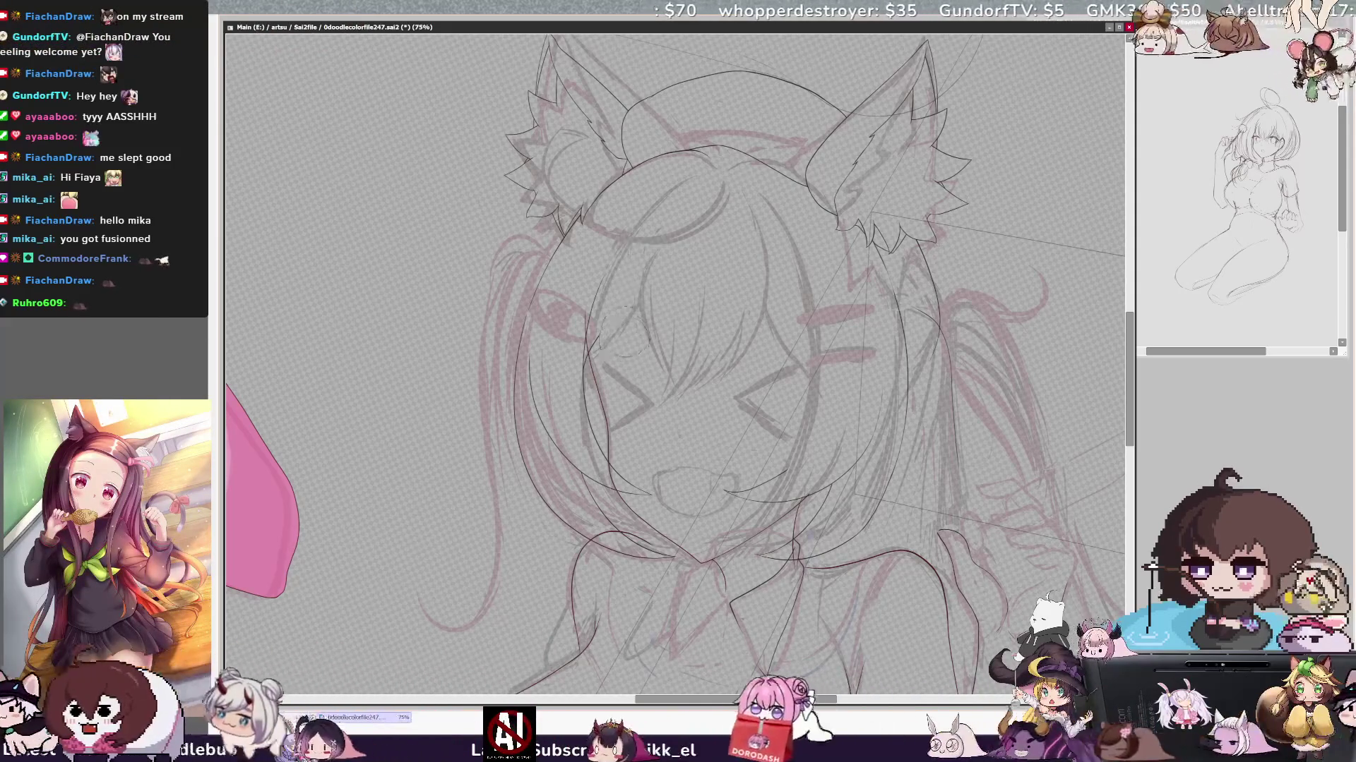
key(h)
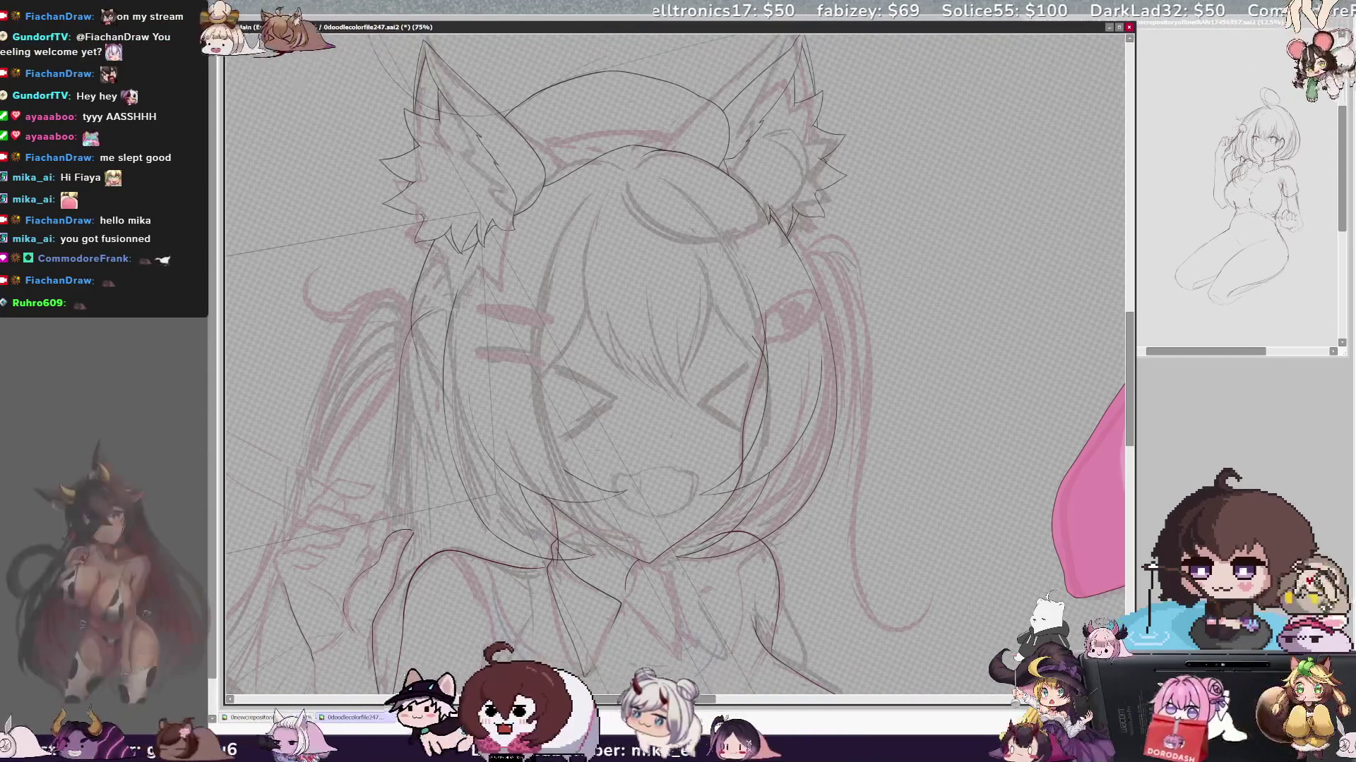
scroll(675, 366, right, 5)
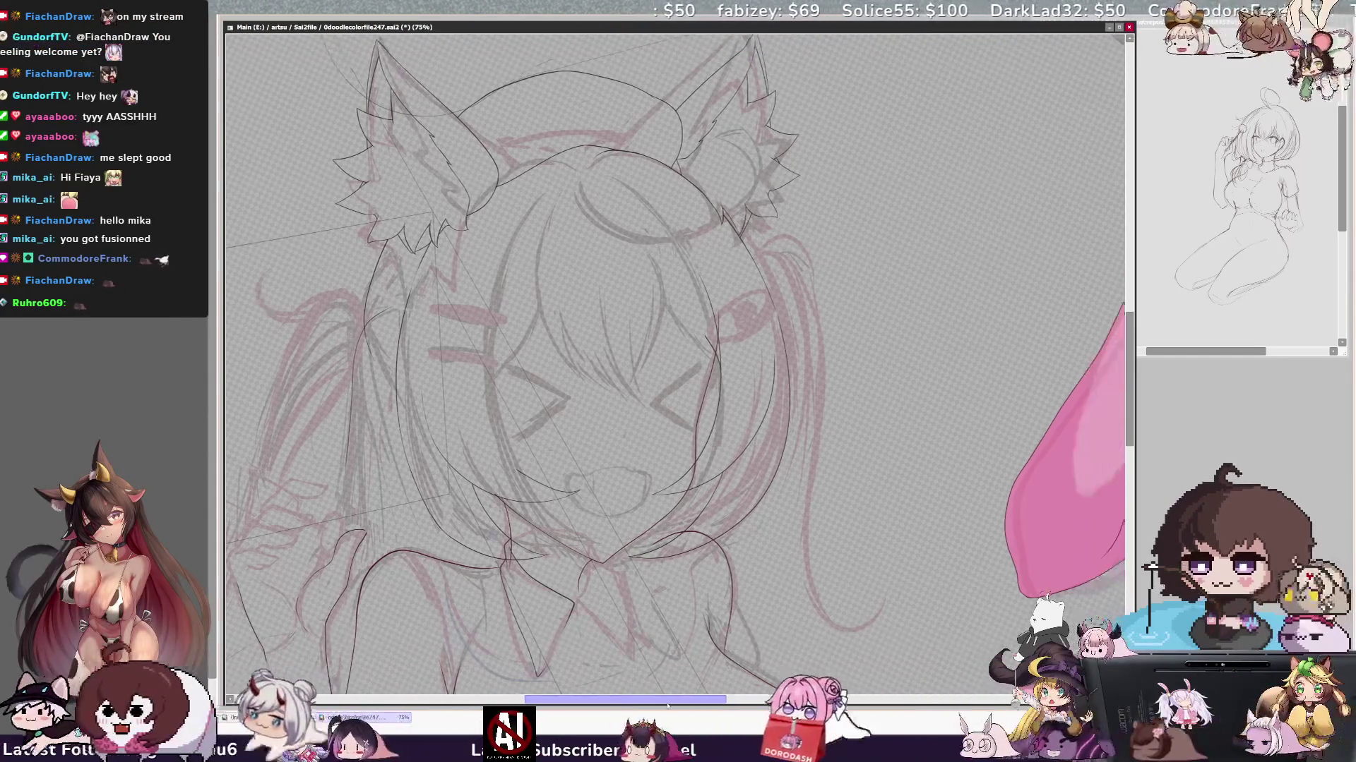
scroll(674, 366, left, 2)
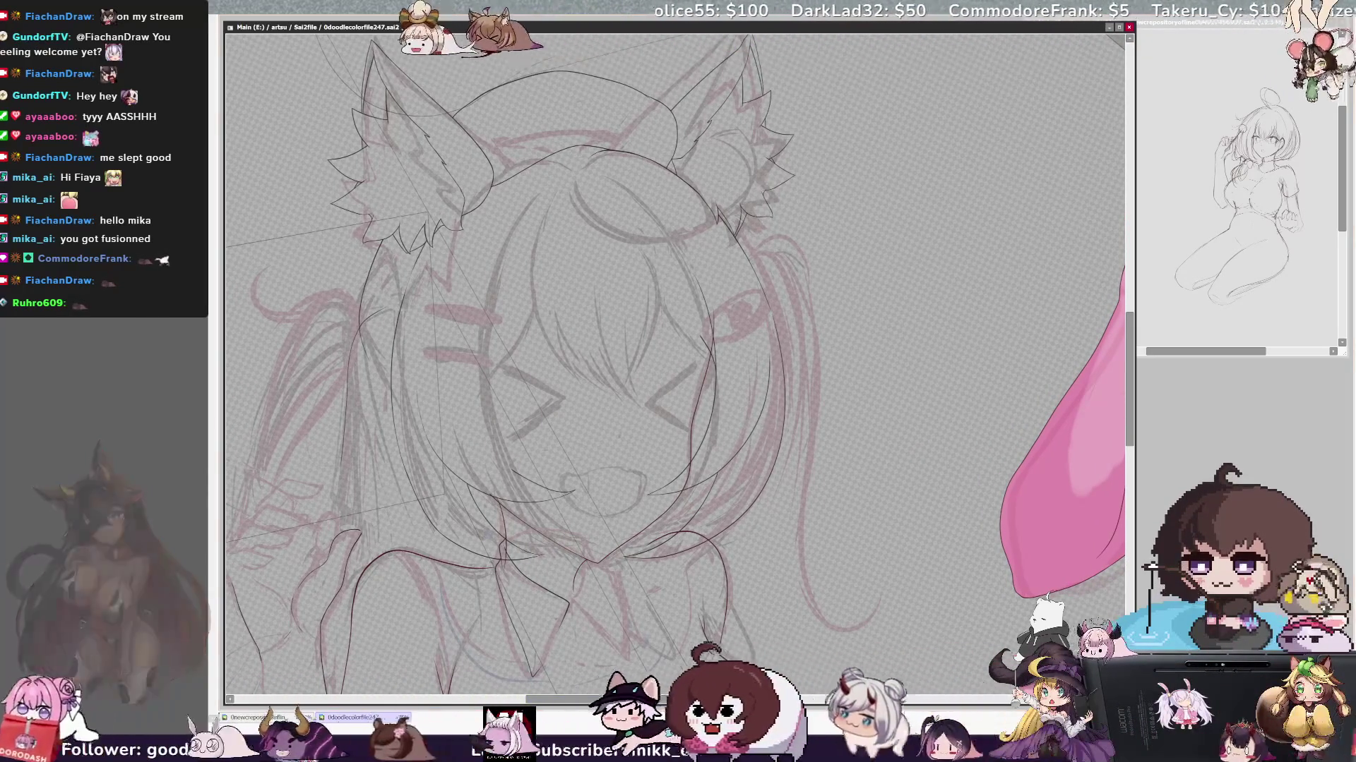
key(h)
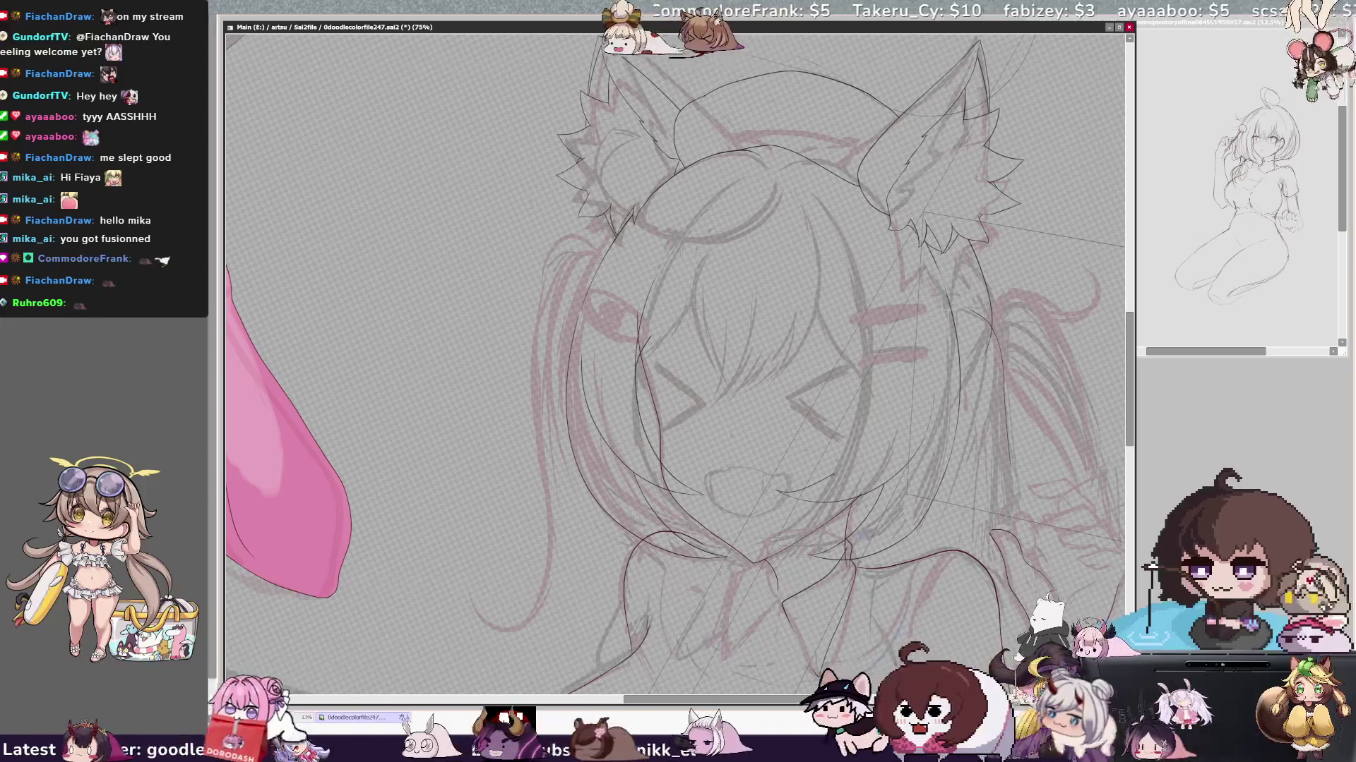
key(h)
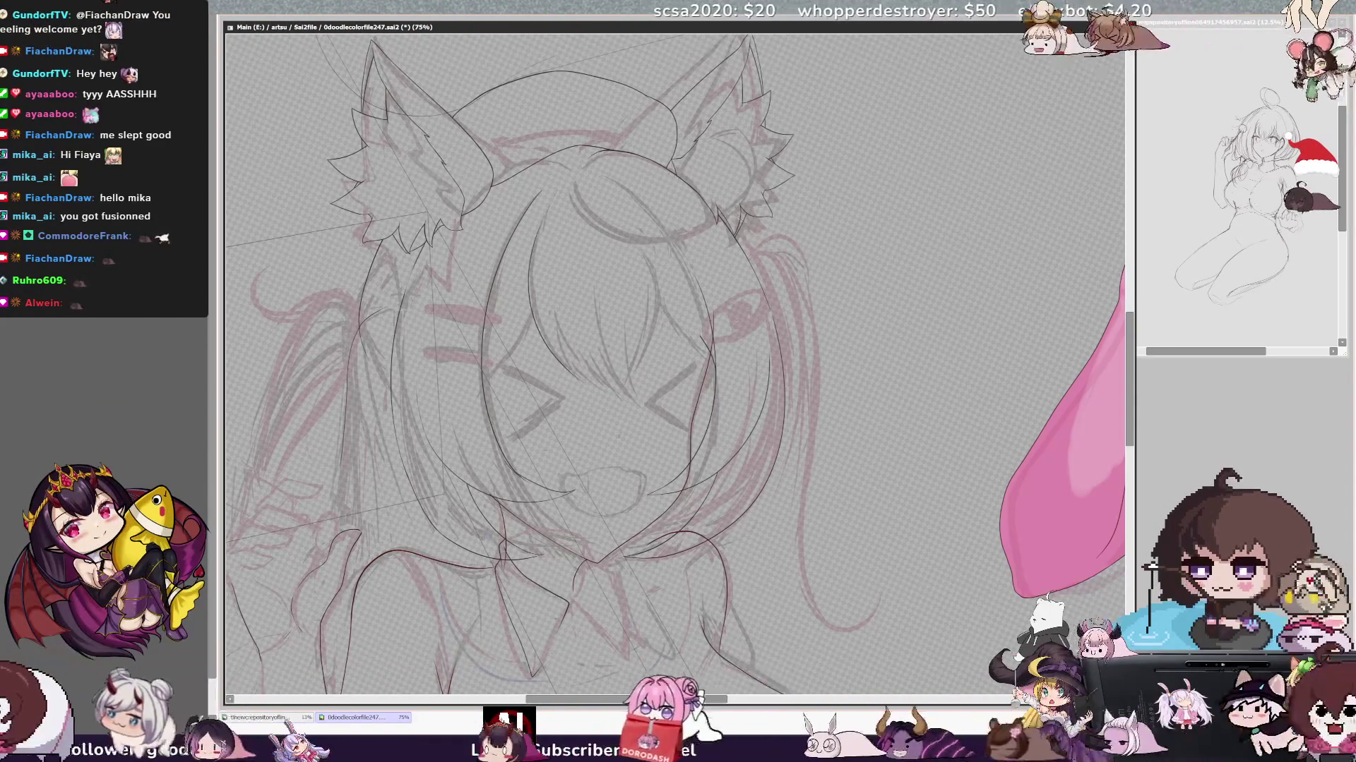
key(h)
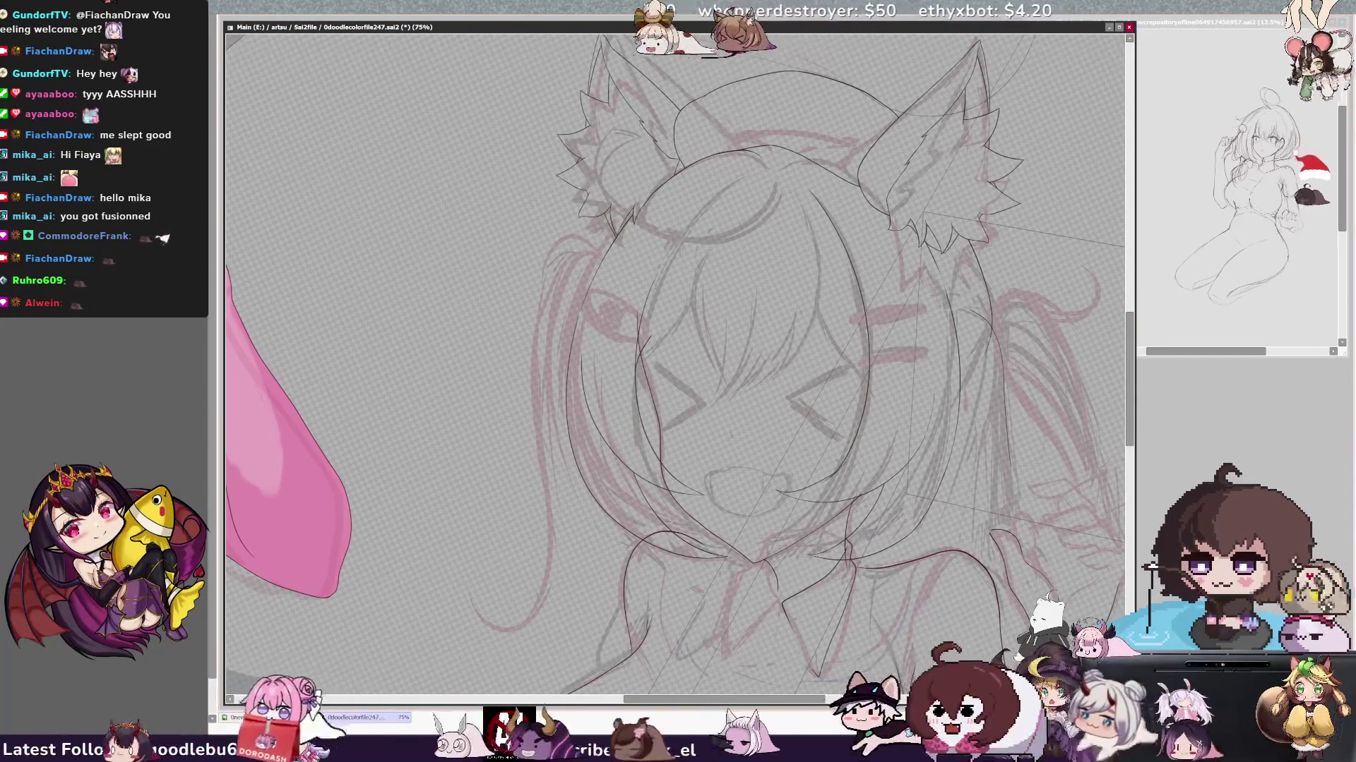
key(Delete)
key(End)
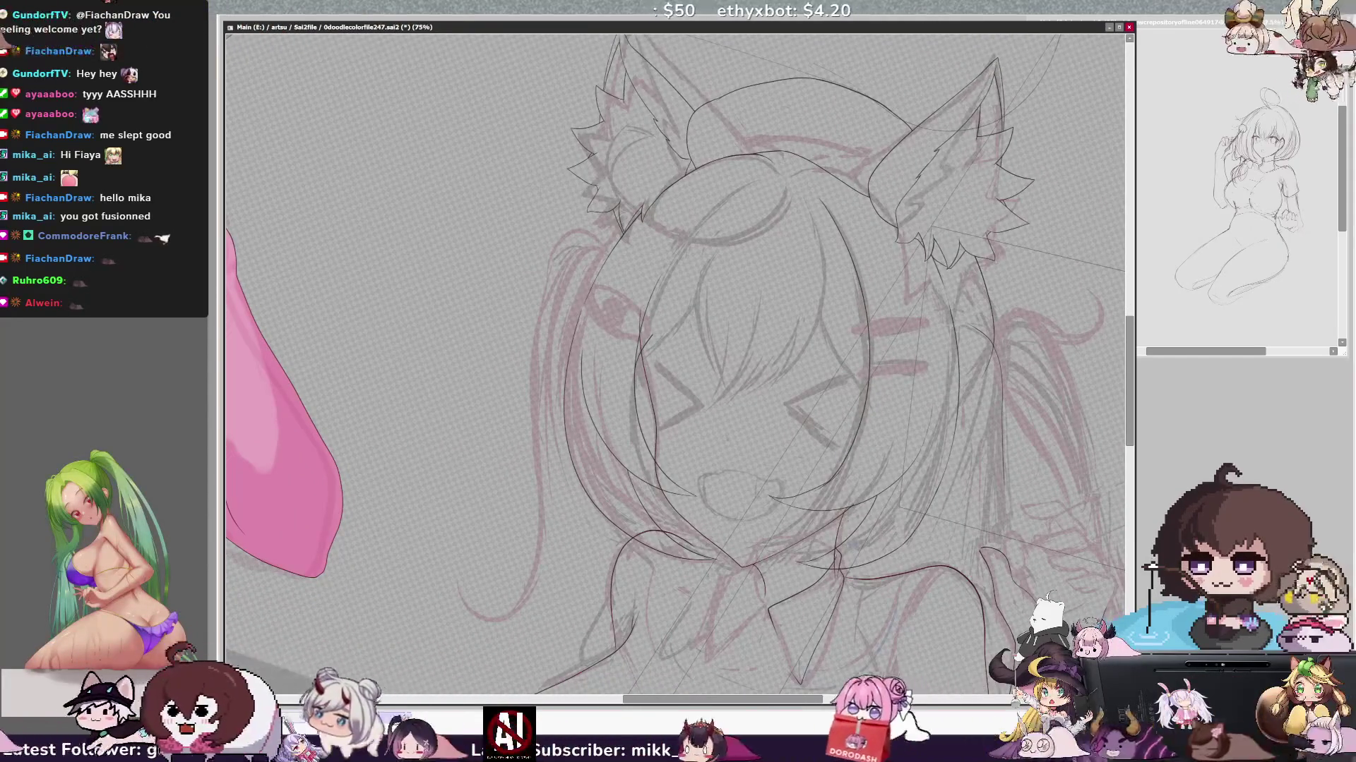
scroll(678, 372, right, 2)
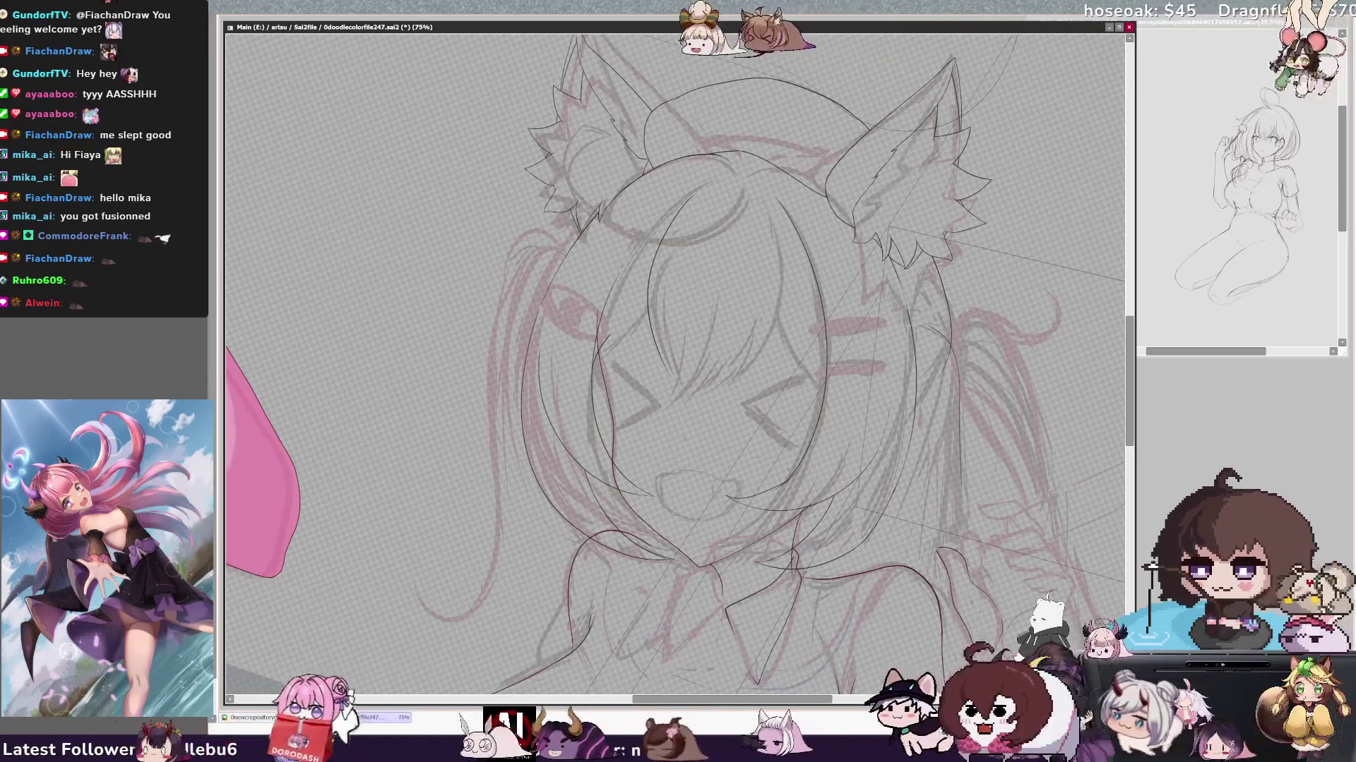
key(h)
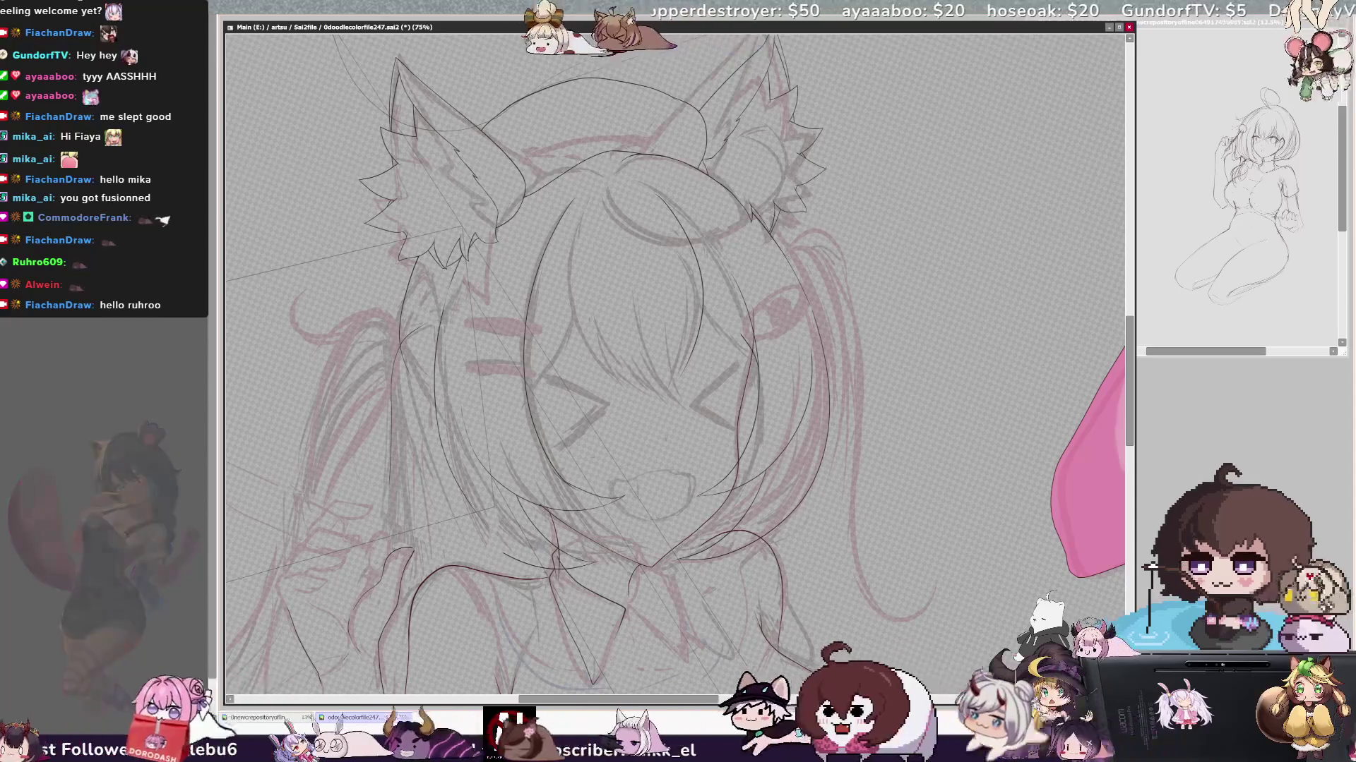
key(End)
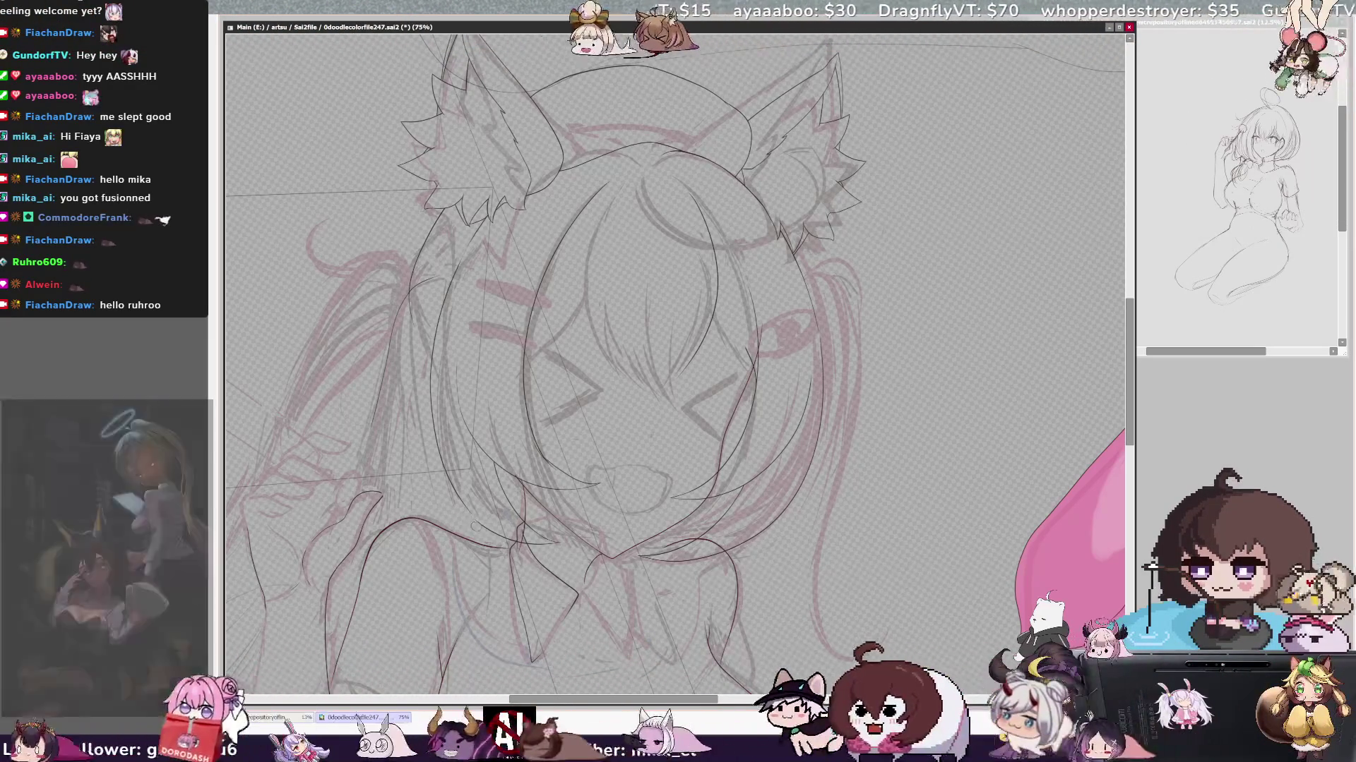
scroll(674, 365, up, 1)
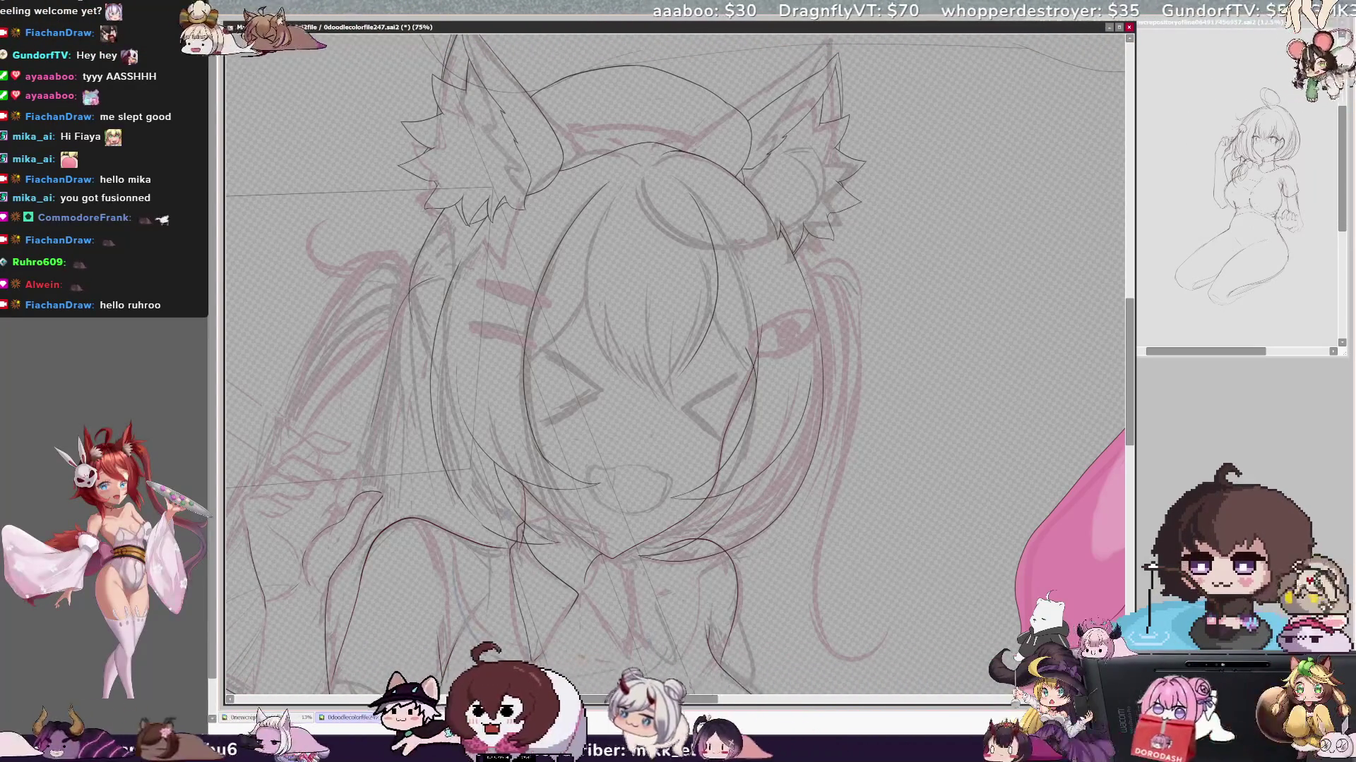
scroll(675, 366, up, 1)
scroll(675, 365, up, 1)
key(End)
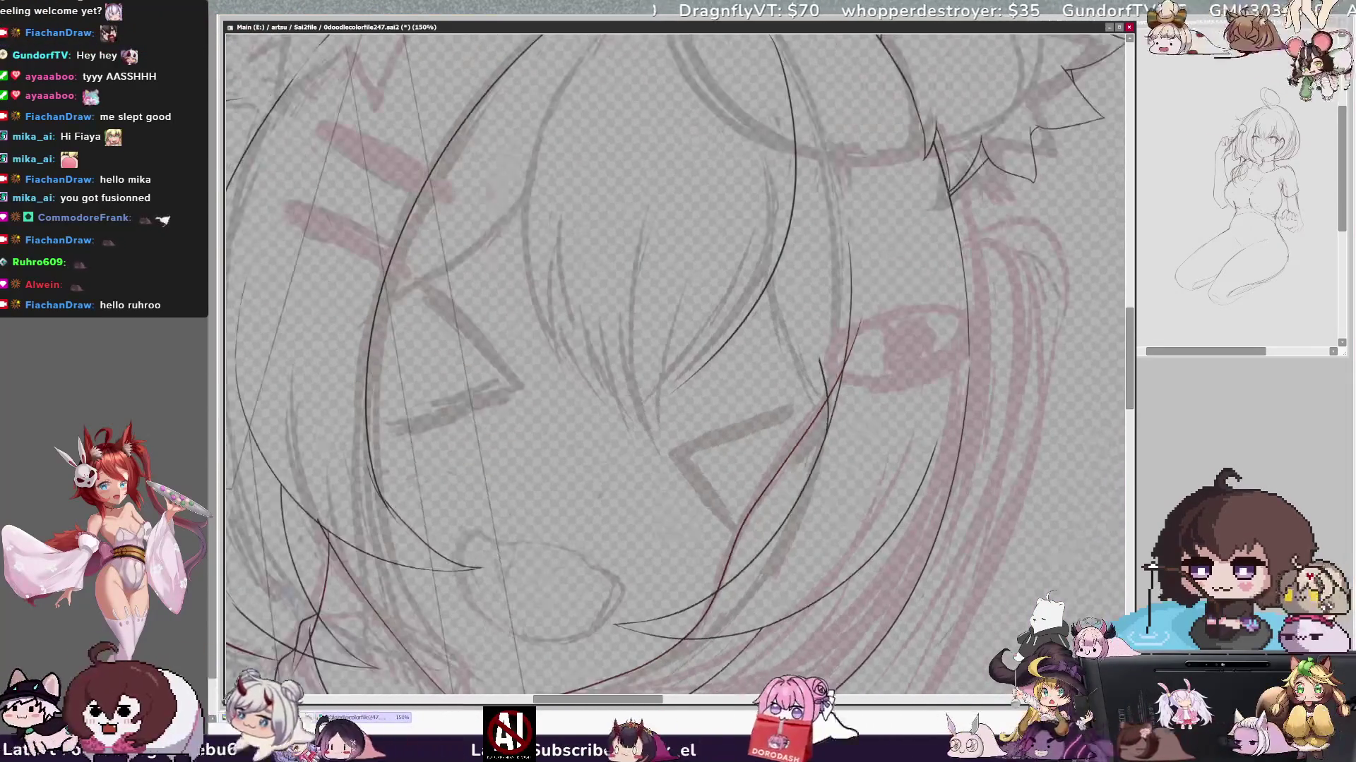
key(End)
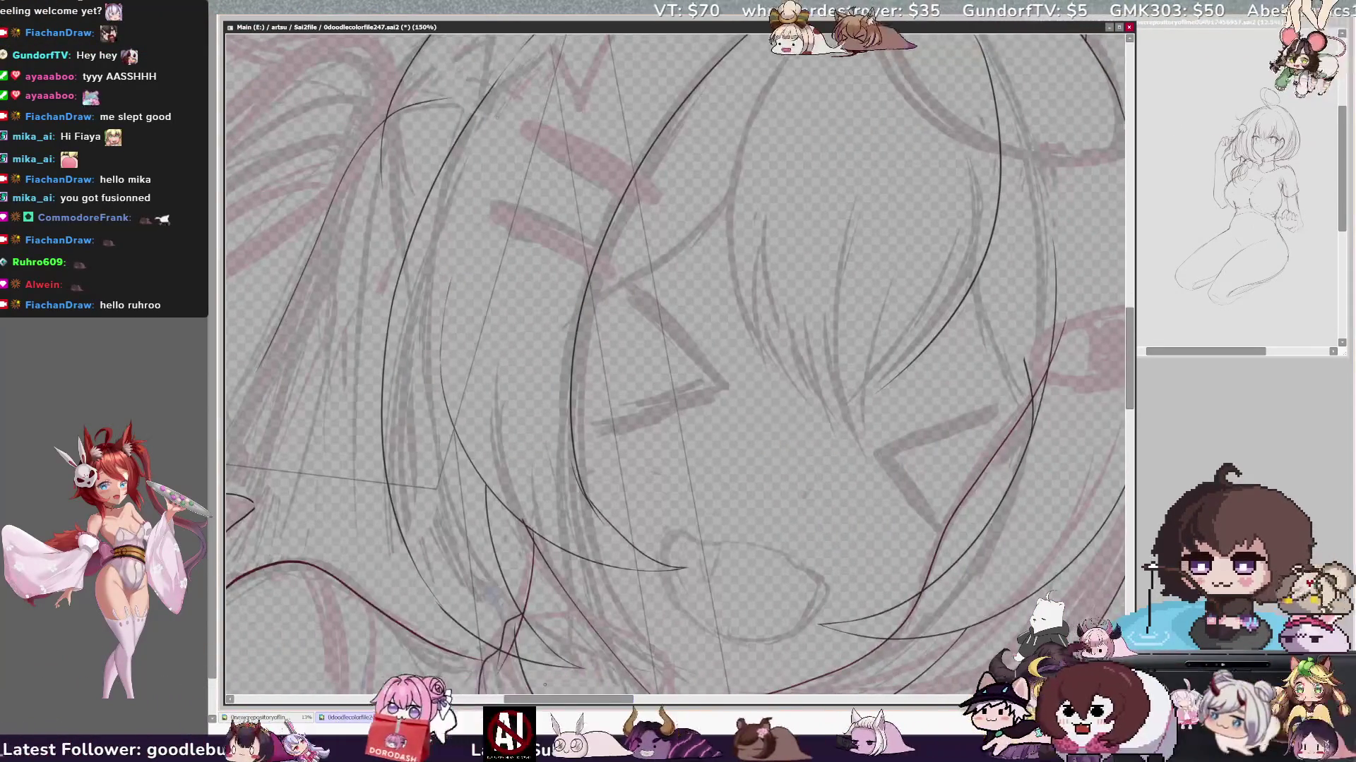
key(End)
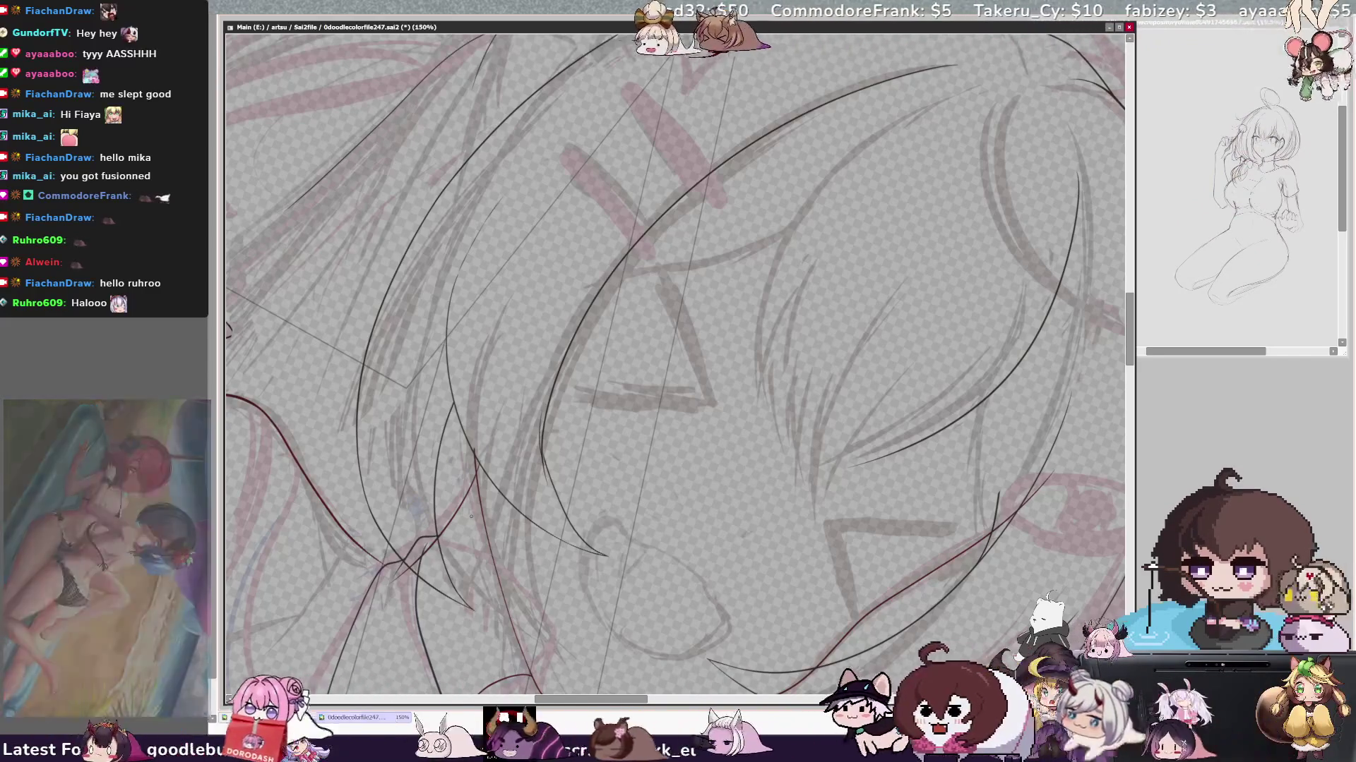
key(ctrl+minus)
key(Delete)
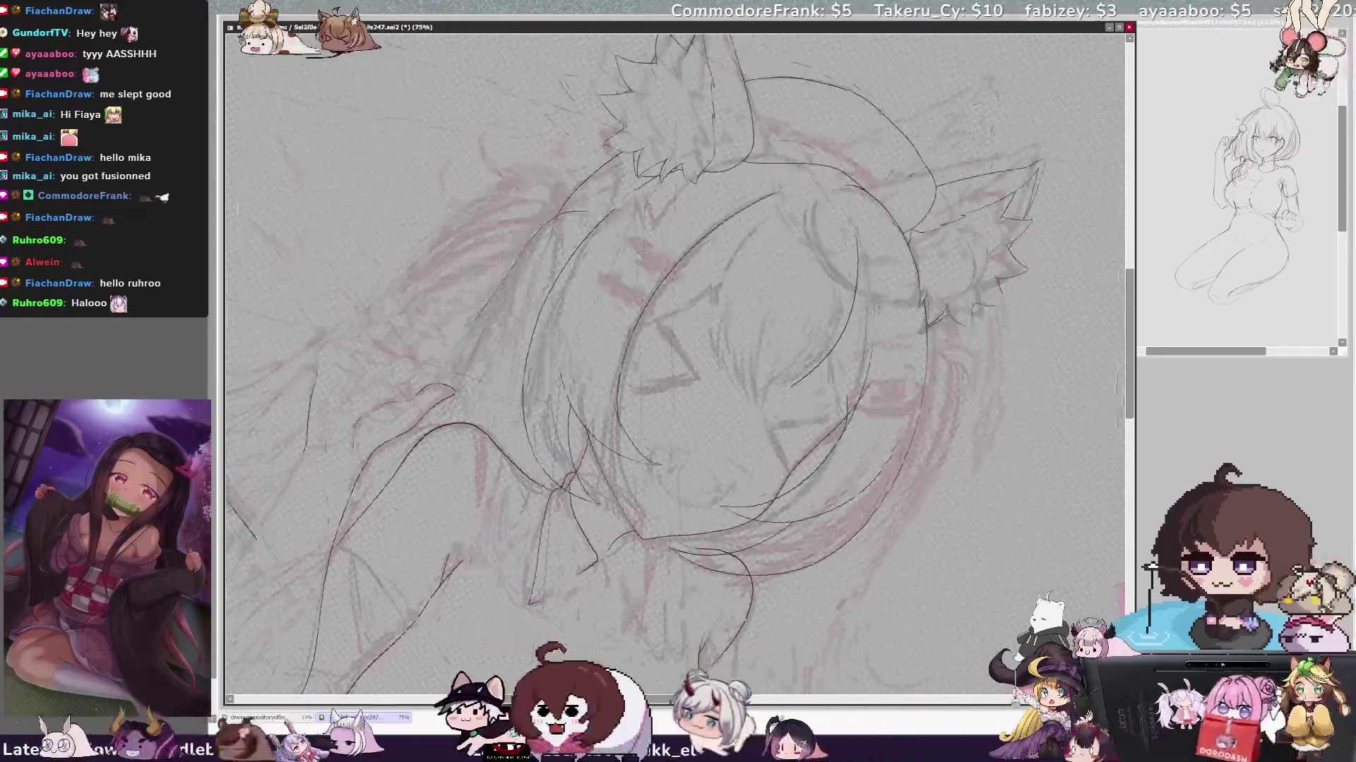
key(Delete)
scroll(675, 366, right, 2)
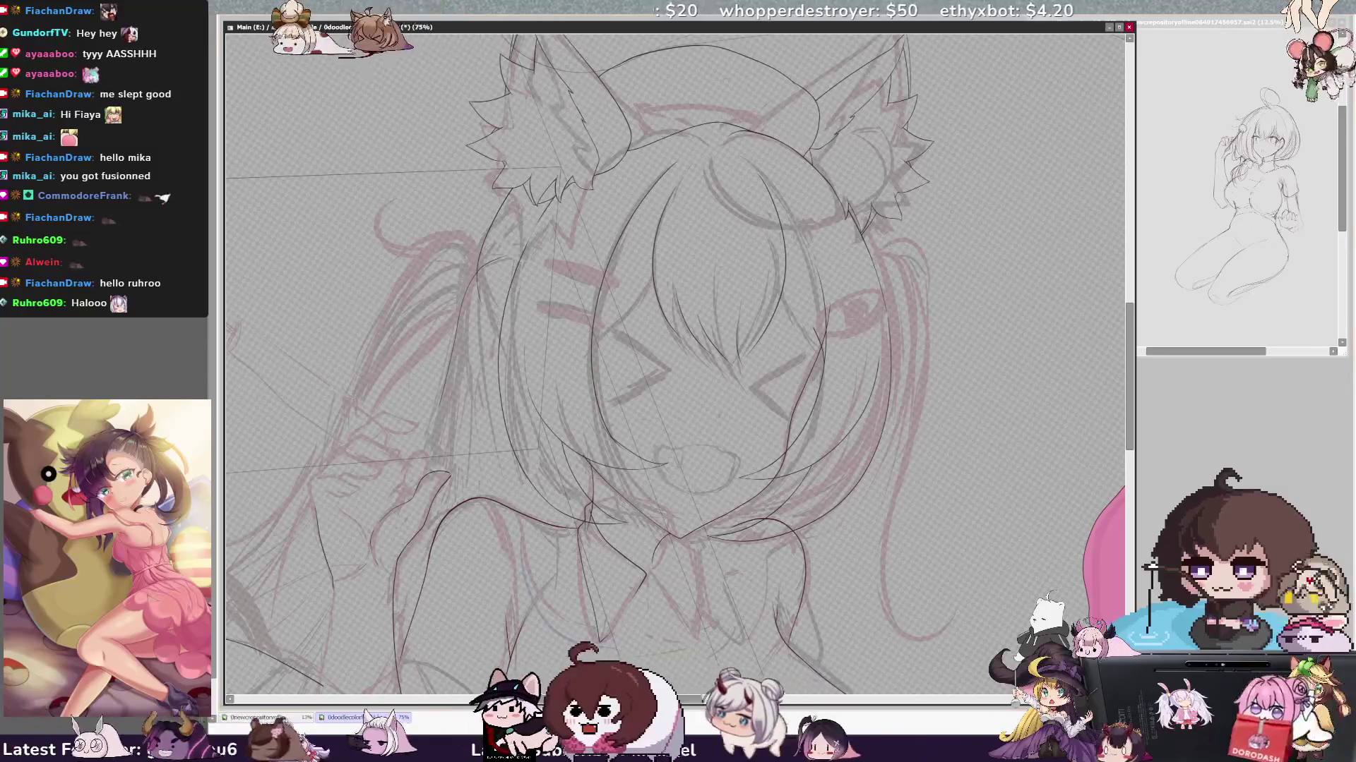
scroll(674, 366, up, 2)
scroll(675, 366, up, 2)
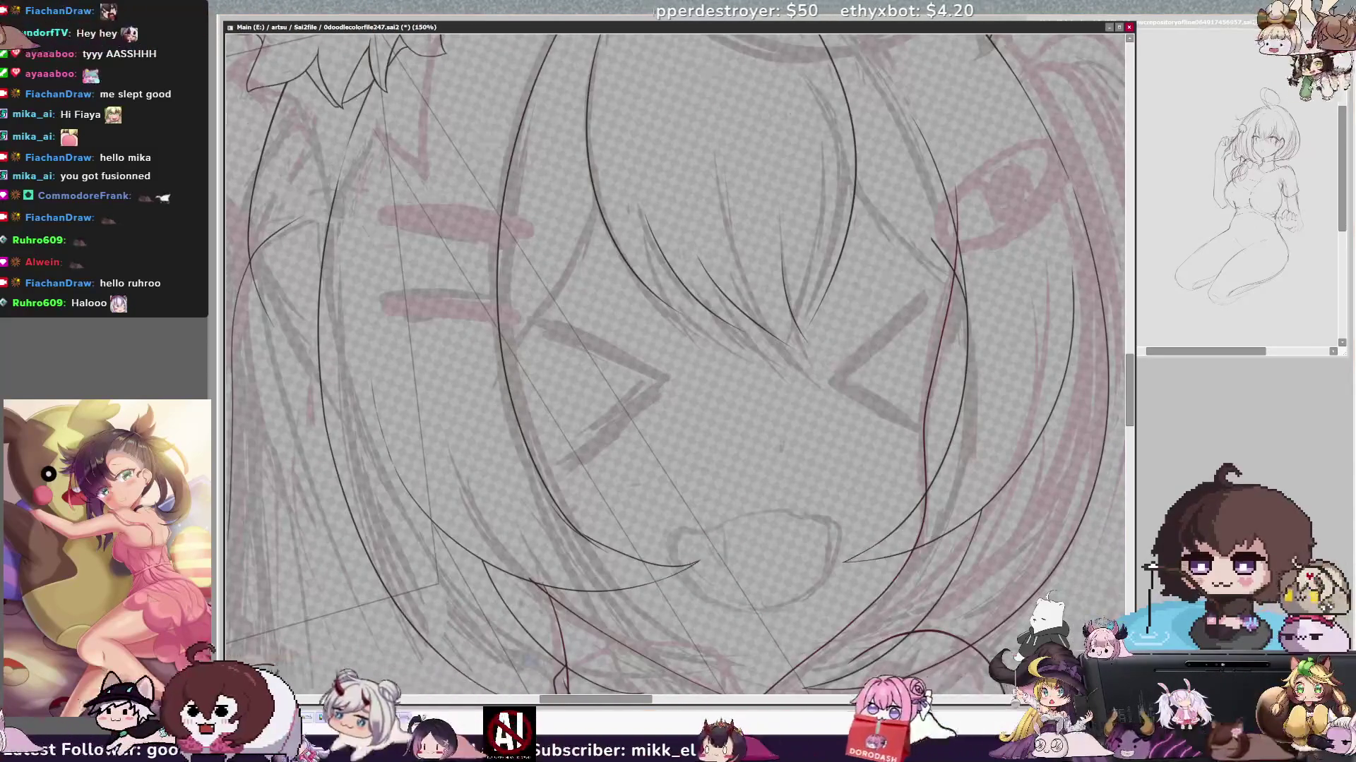
scroll(675, 366, up, 3)
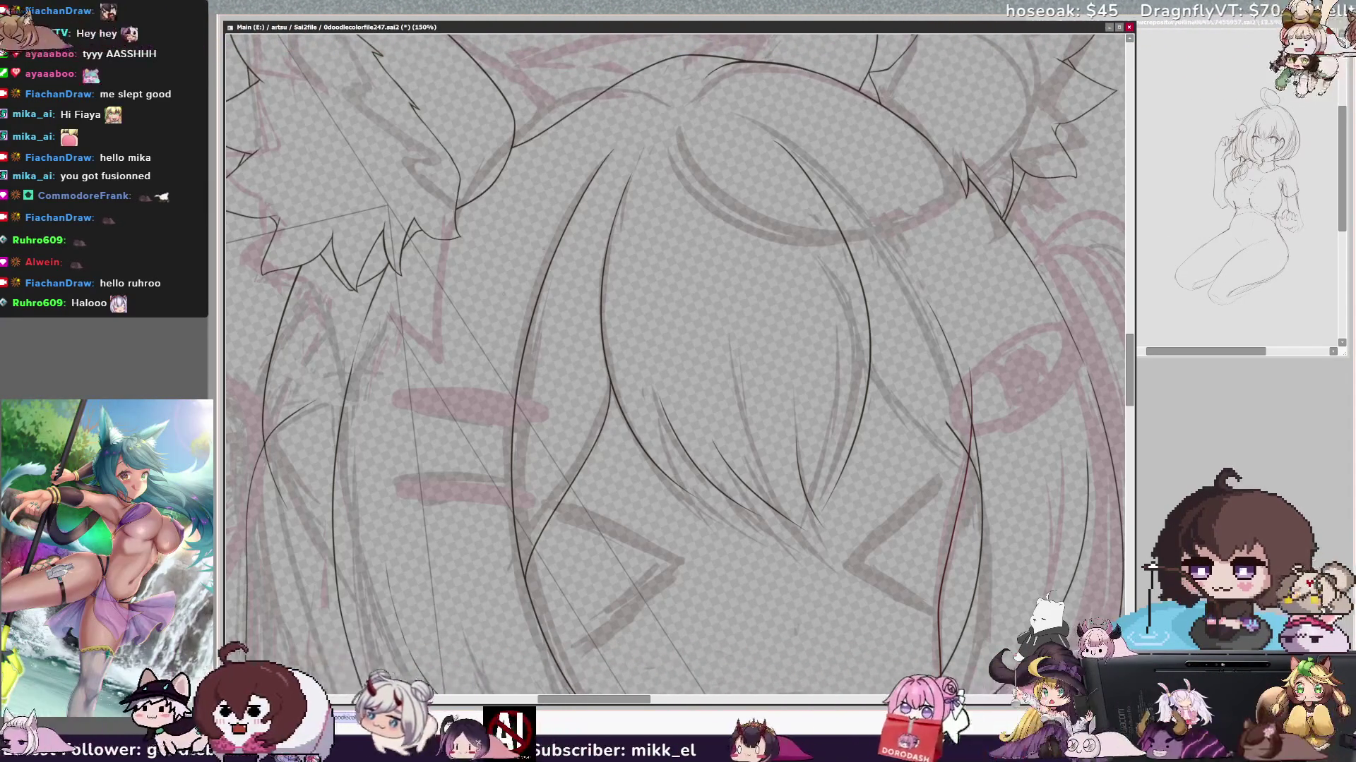
- Add a short touch-up mark to the bangs lineart between the cat ears
click(675, 363)
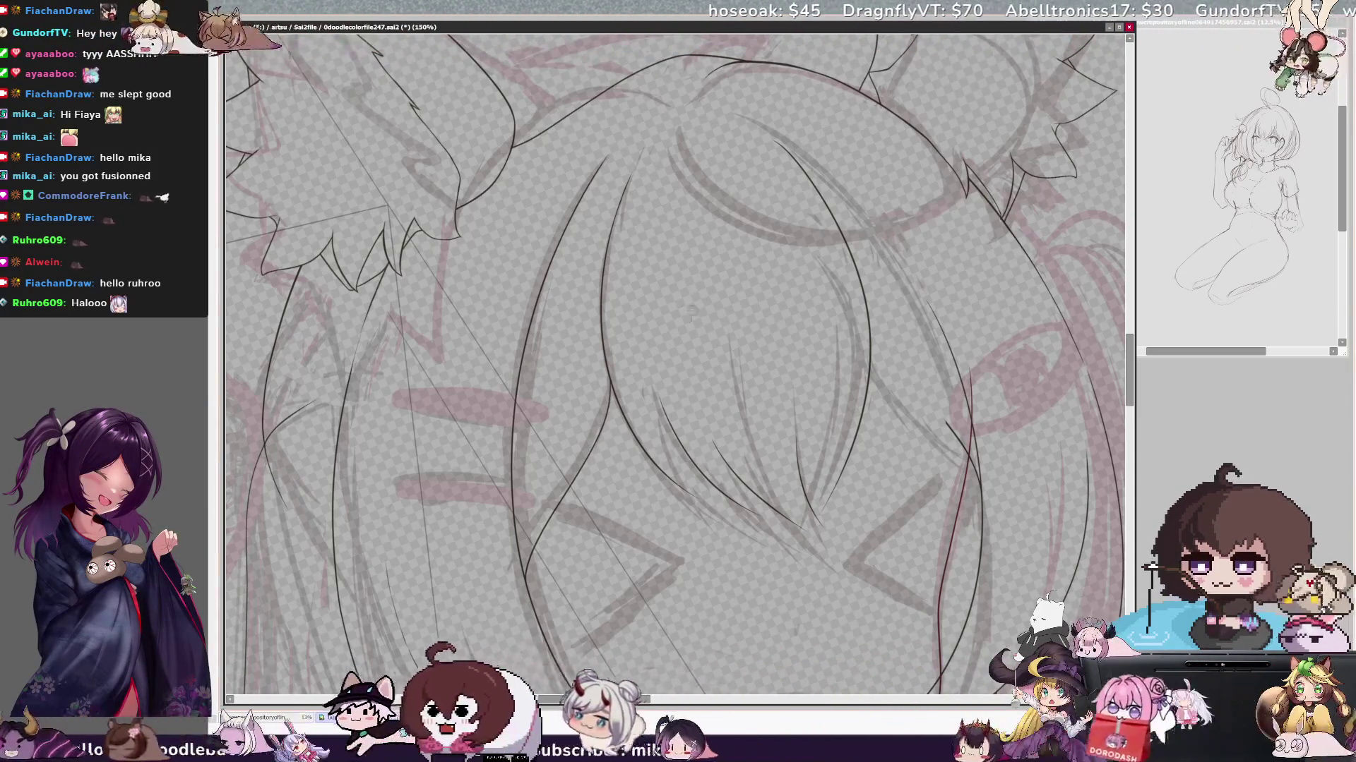
scroll(675, 365, right, 3)
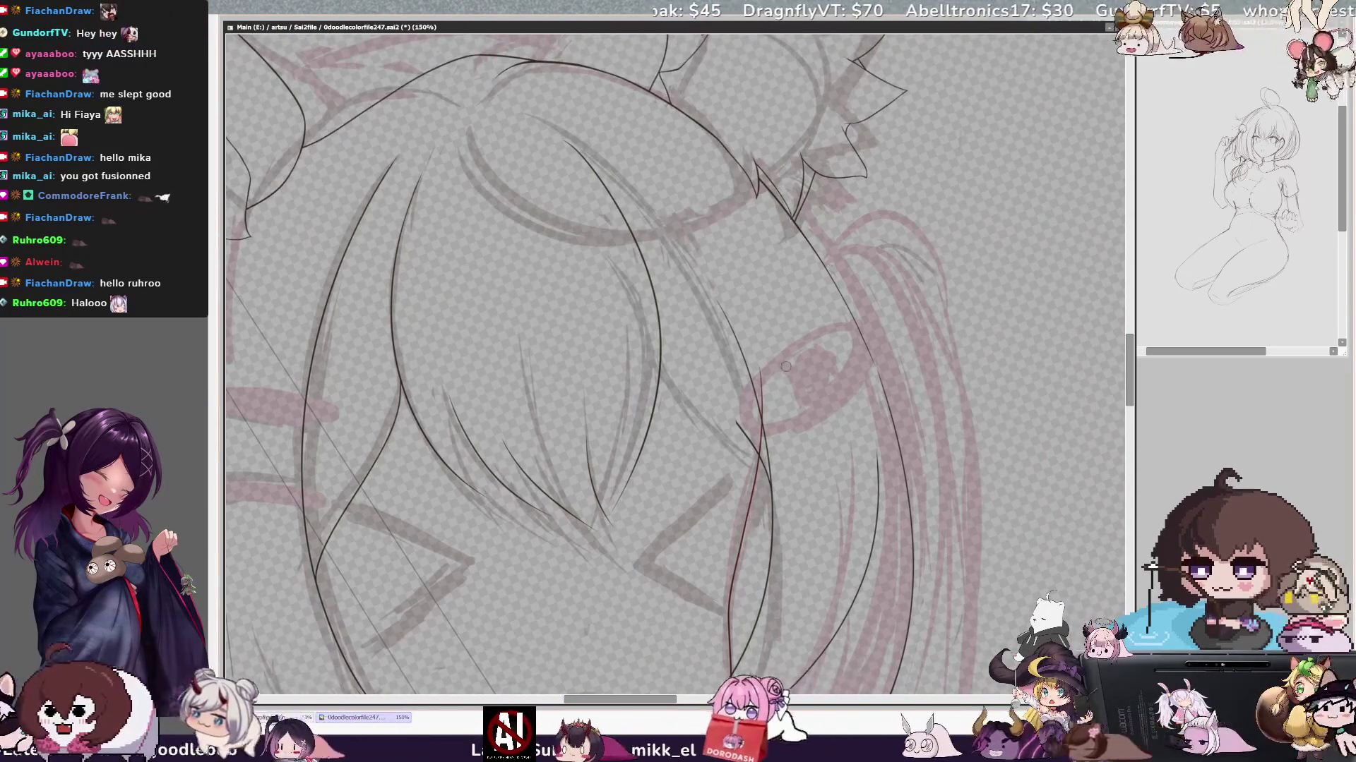
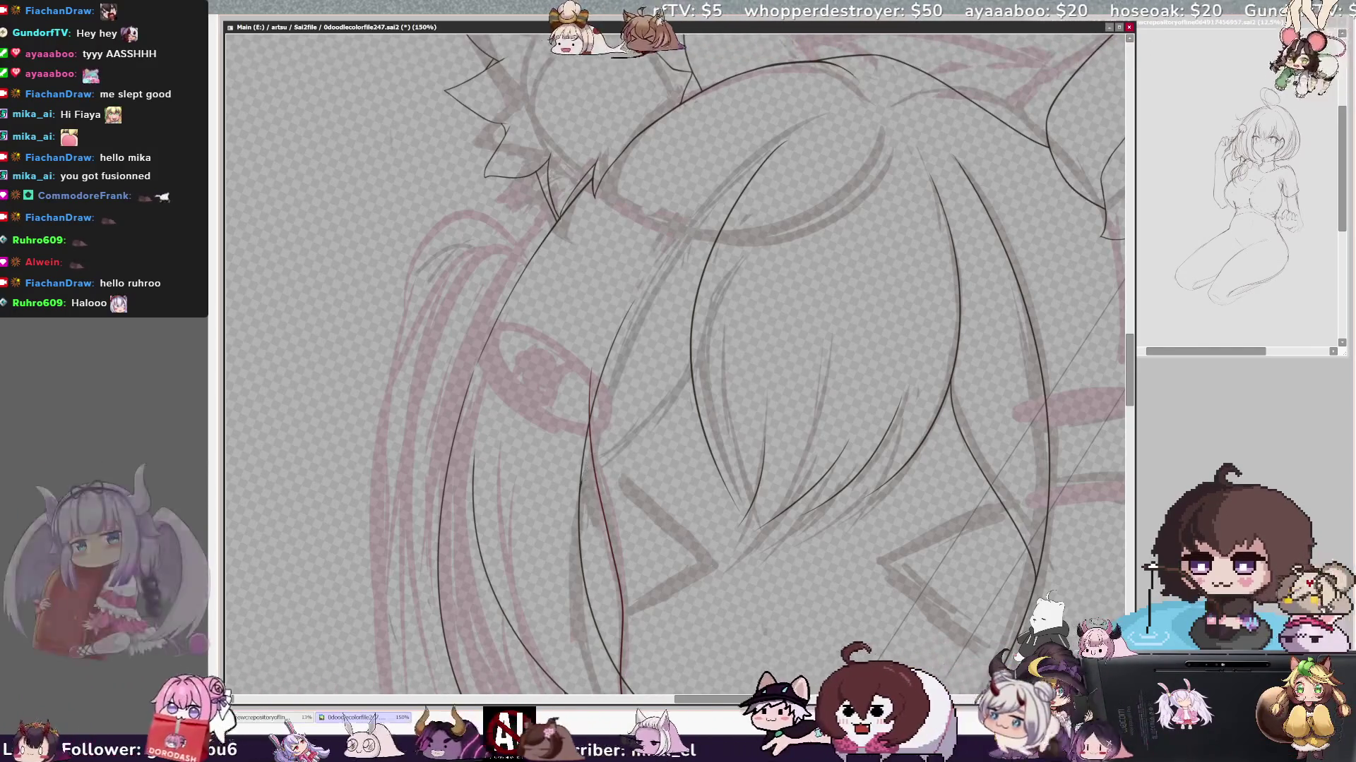
- Ink one strand line down through the bangs, then mirror the view at 75% to check the head
drag(688, 366, 584, 484)
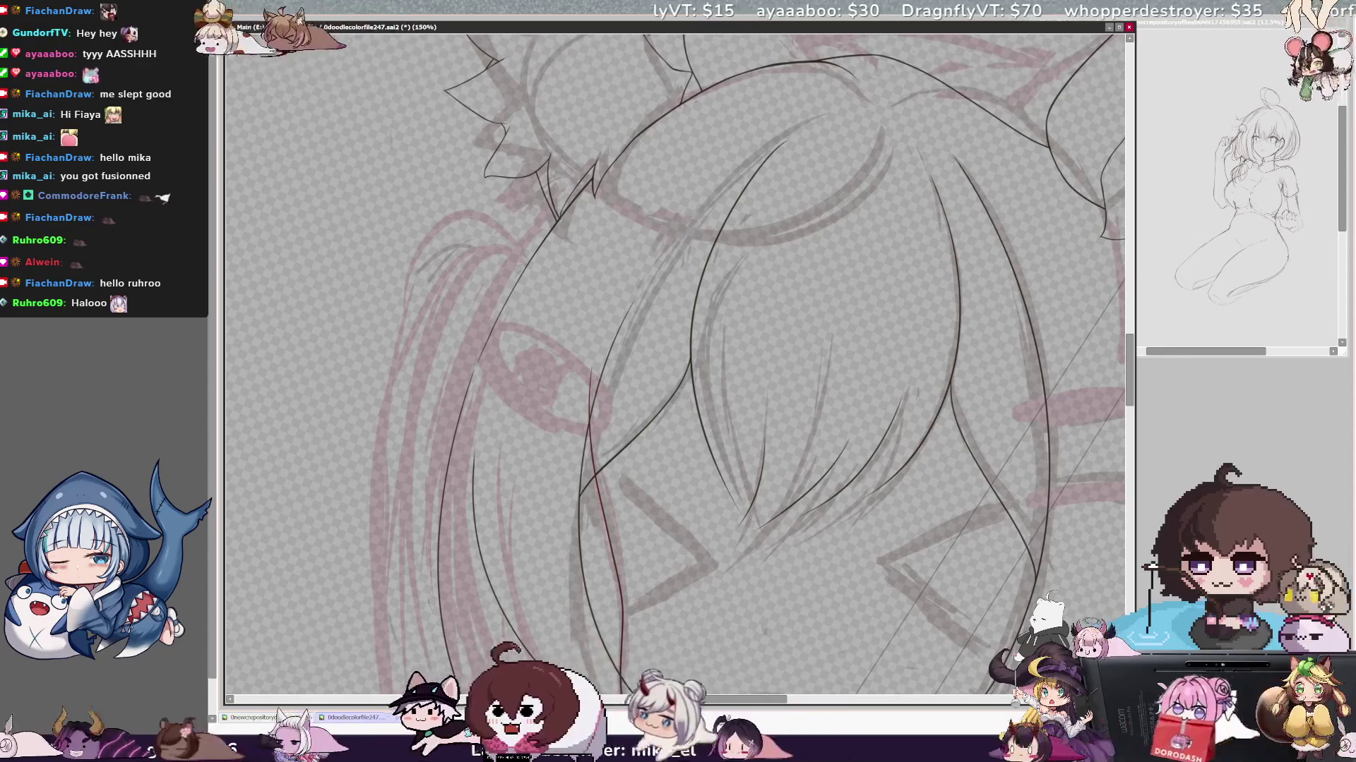
key(h)
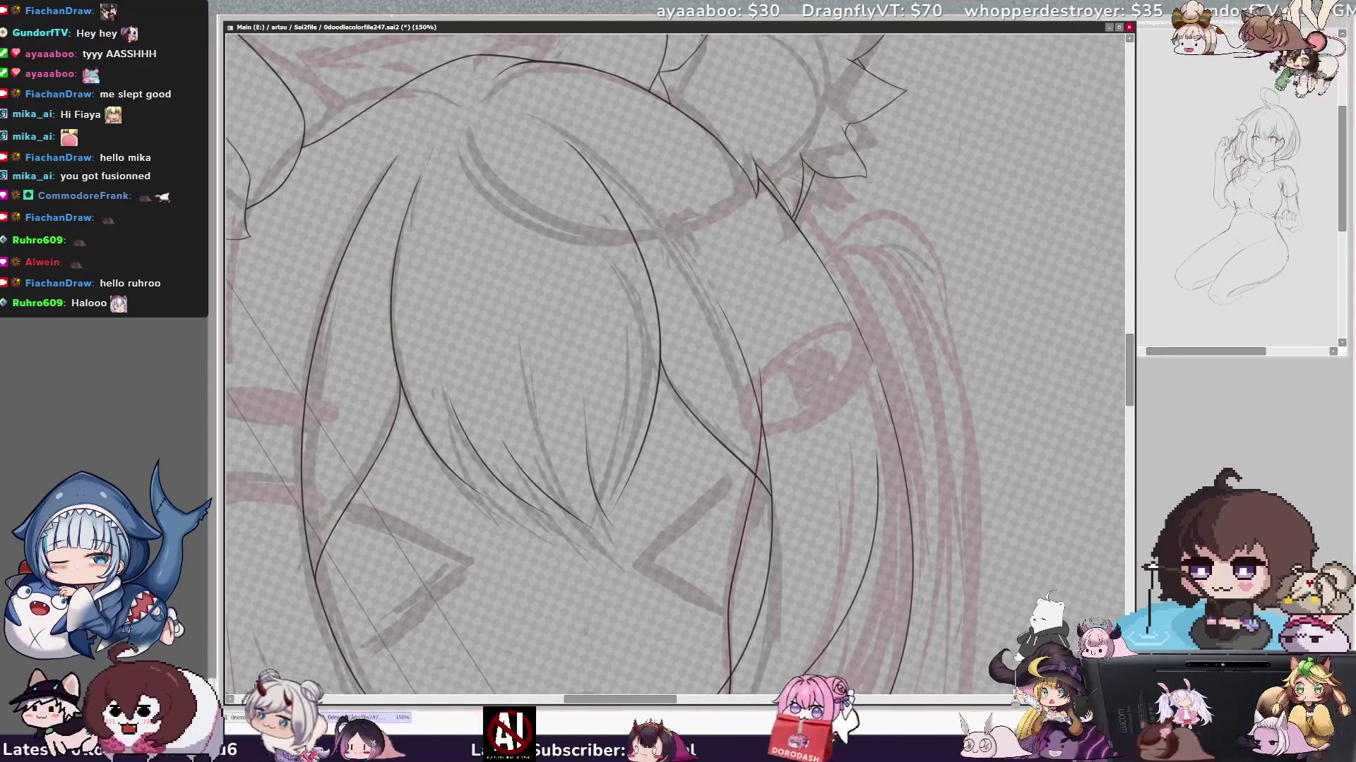
key(minus)
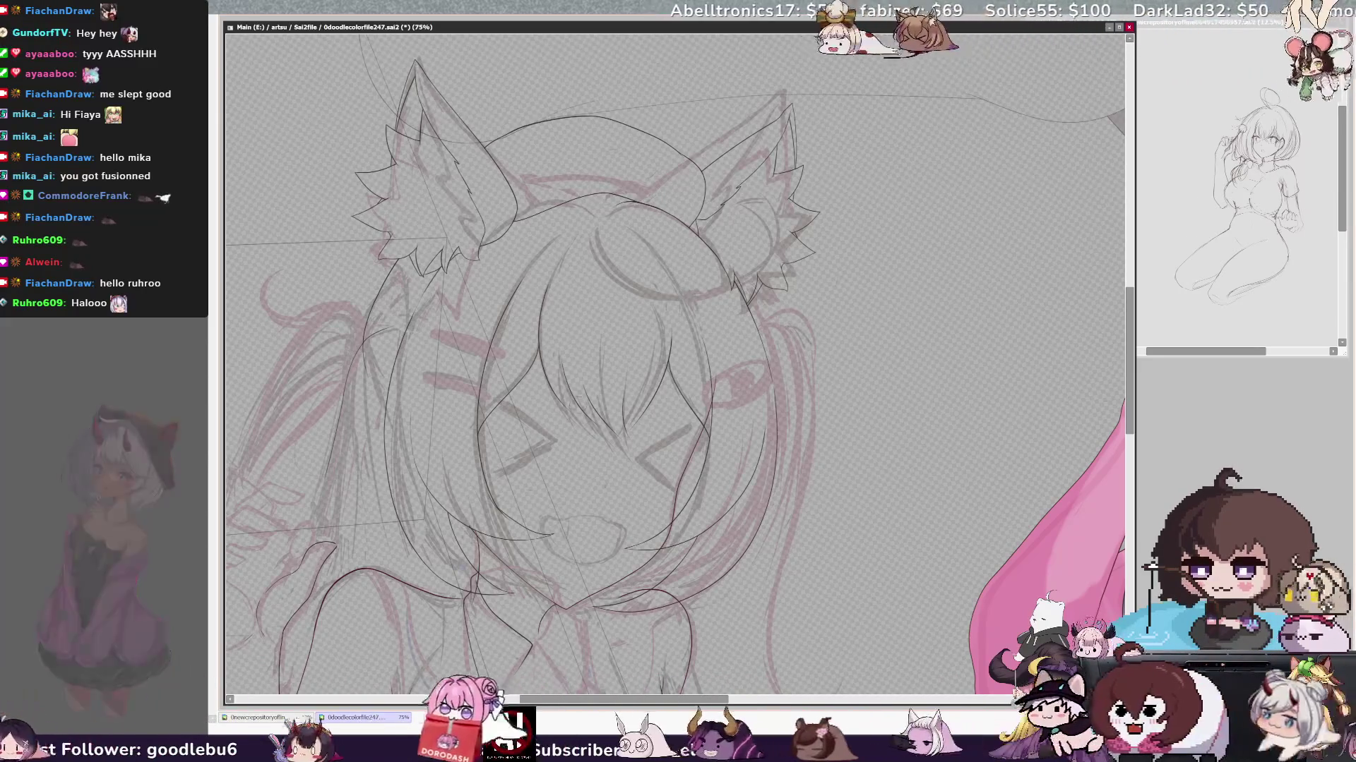
scroll(677, 360, up, 3)
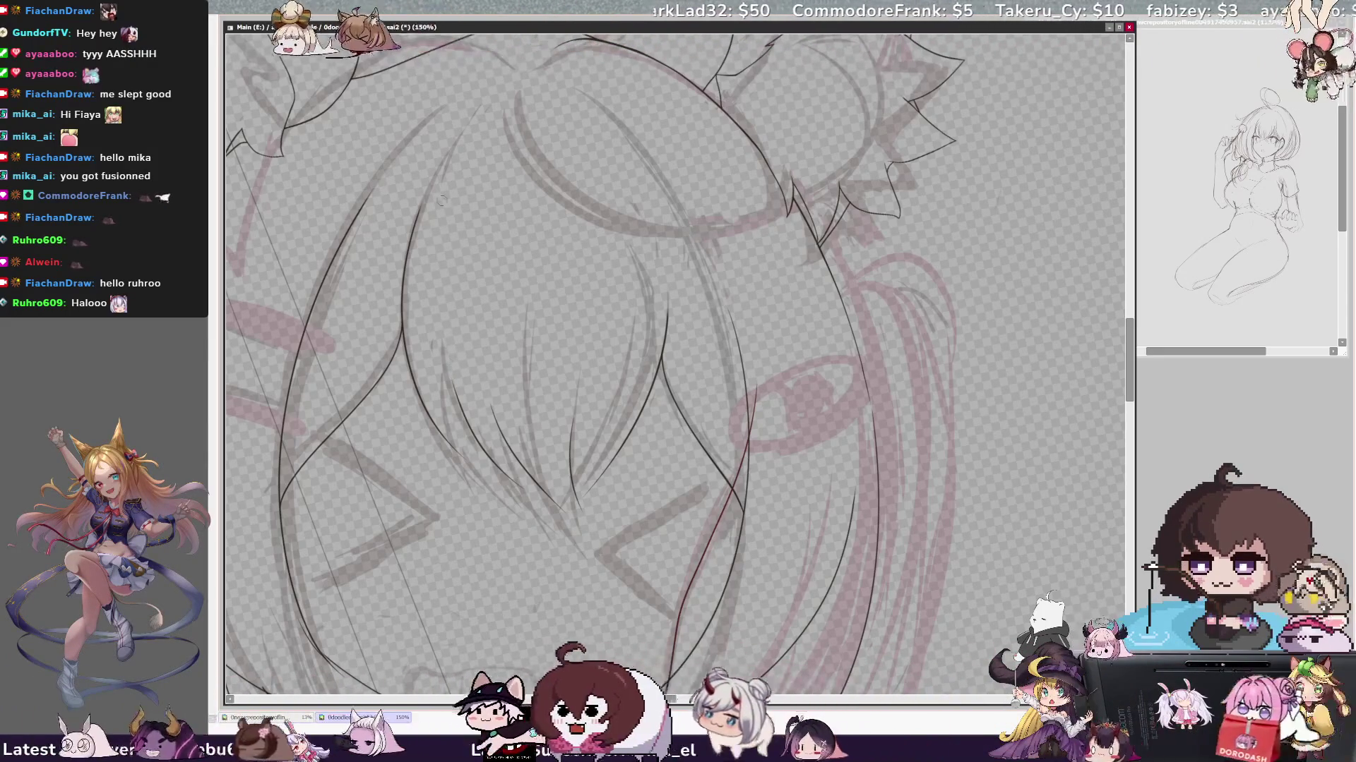
scroll(494, 141, up, 1)
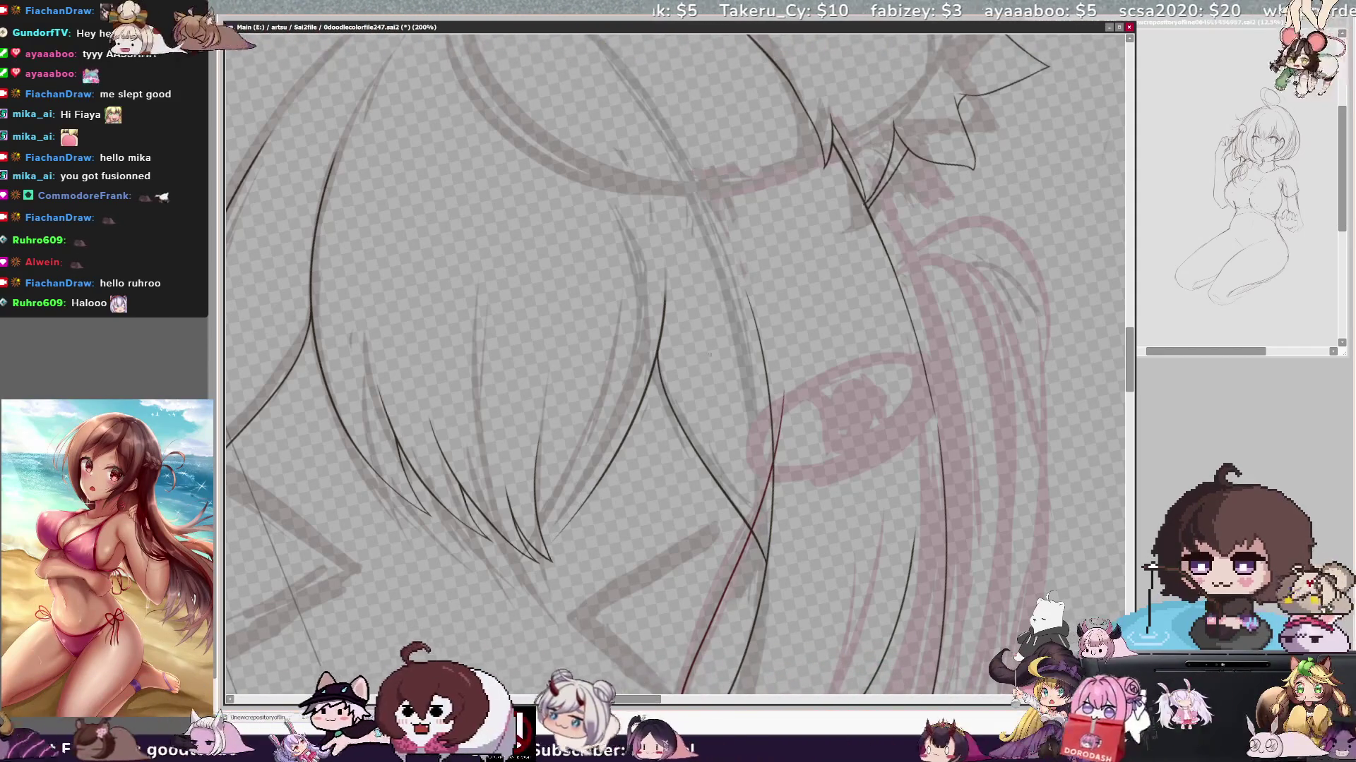
key(h)
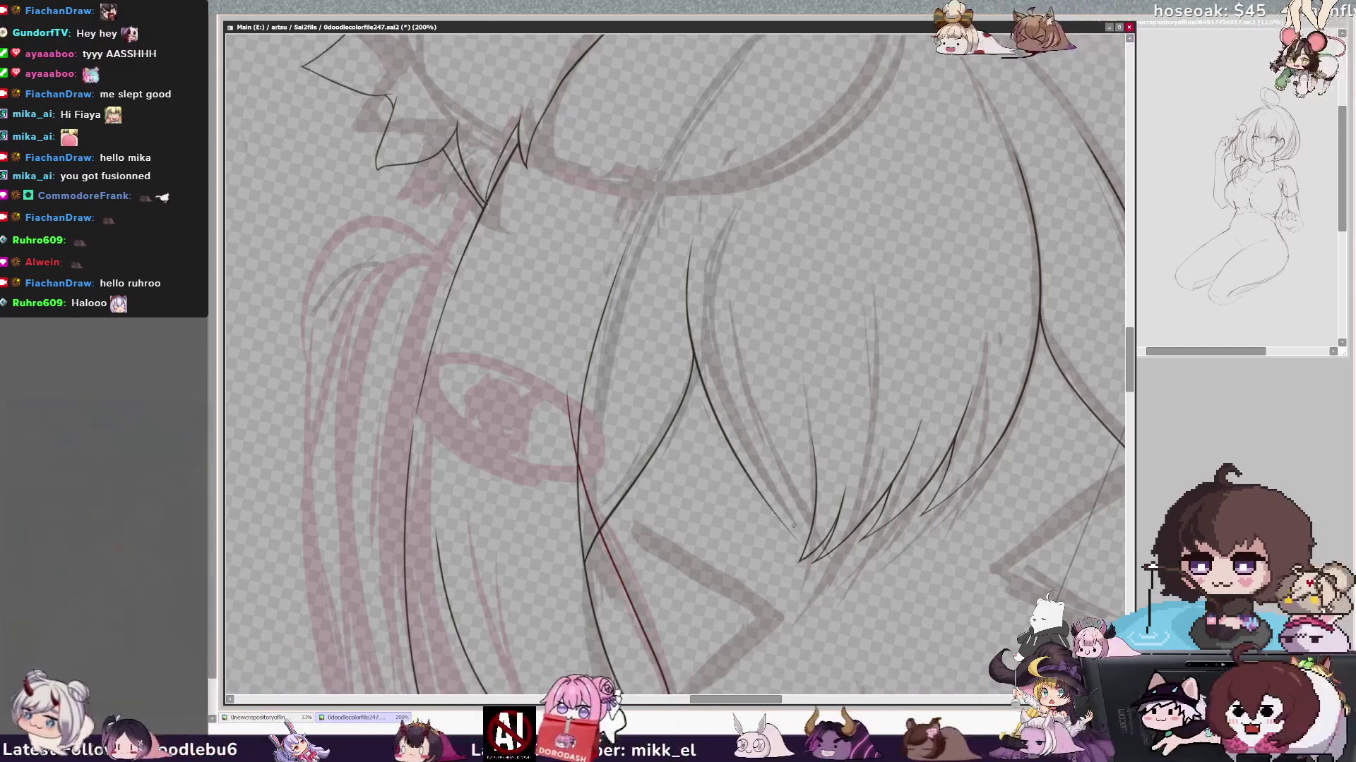
key(h)
key(h)
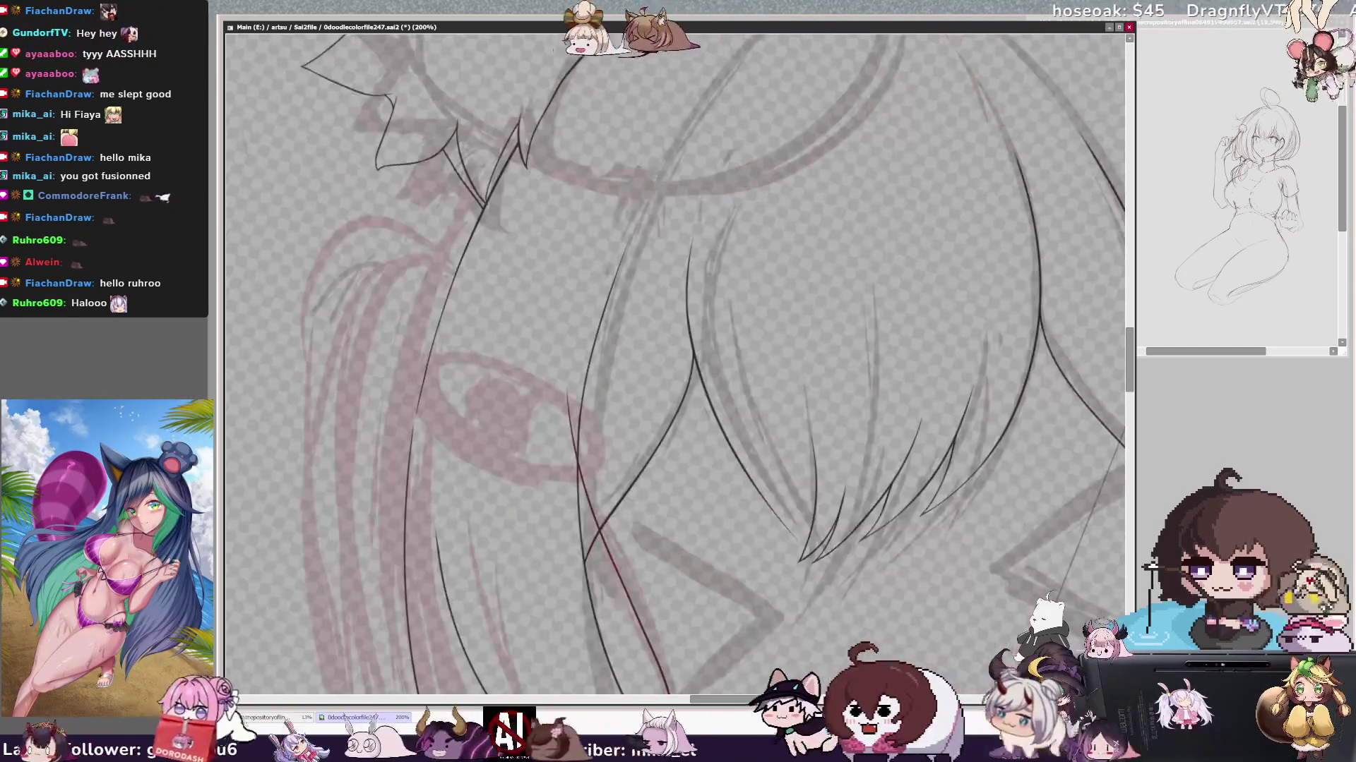
key(h)
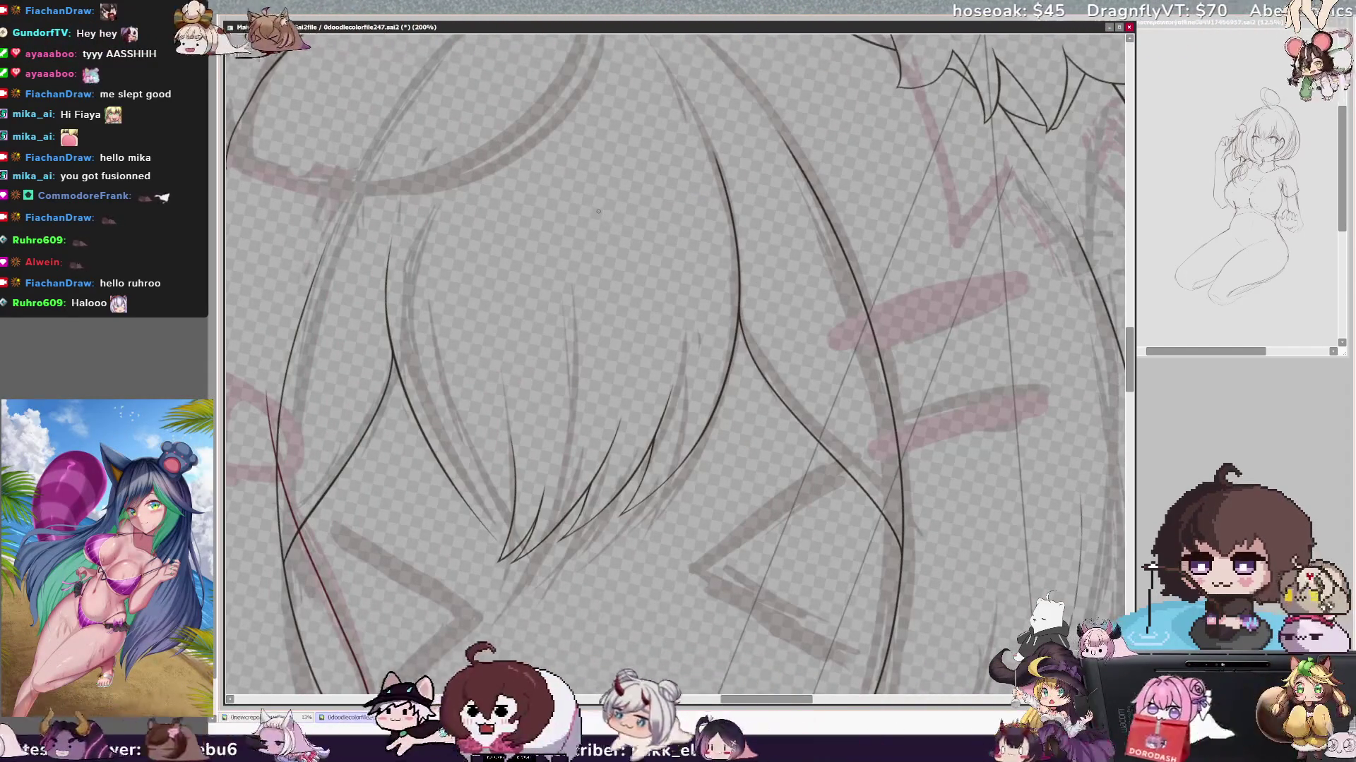
key(h)
key(minus)
key(h)
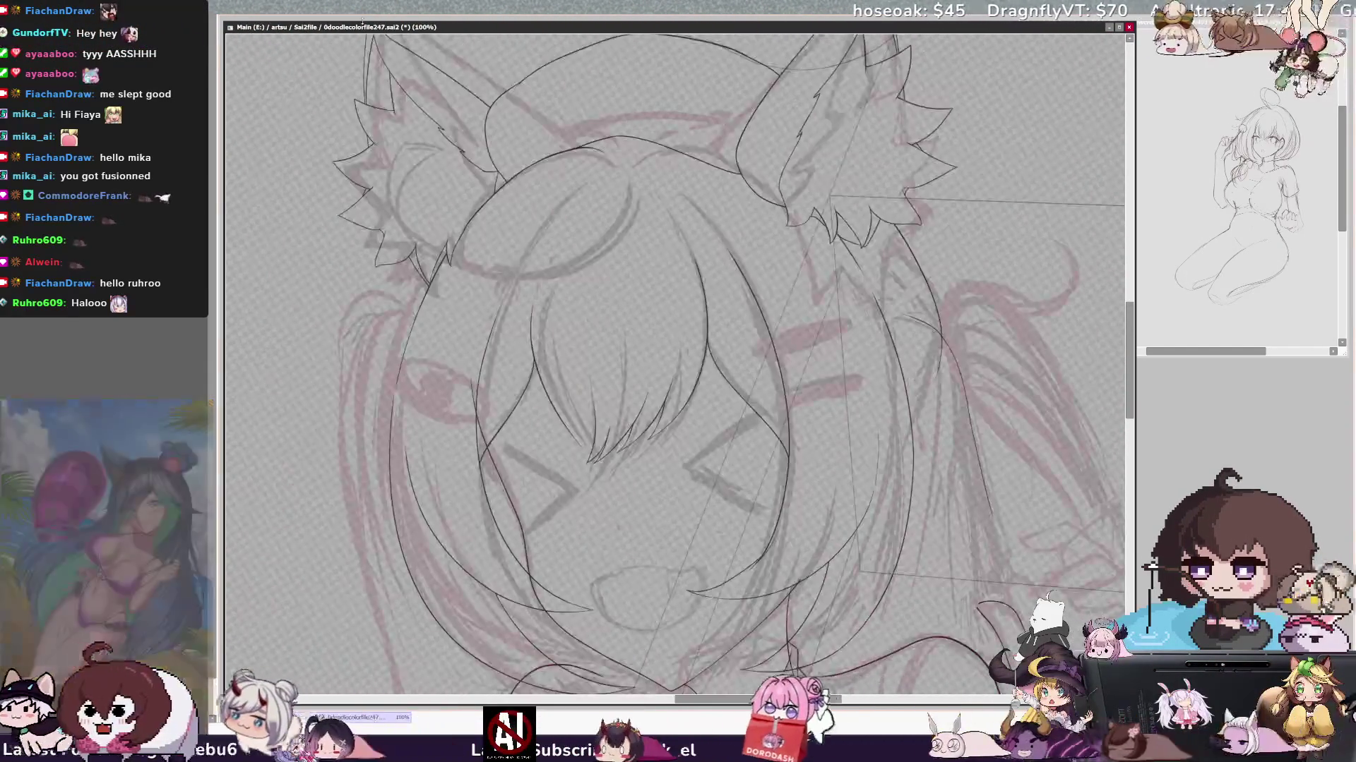
key(h)
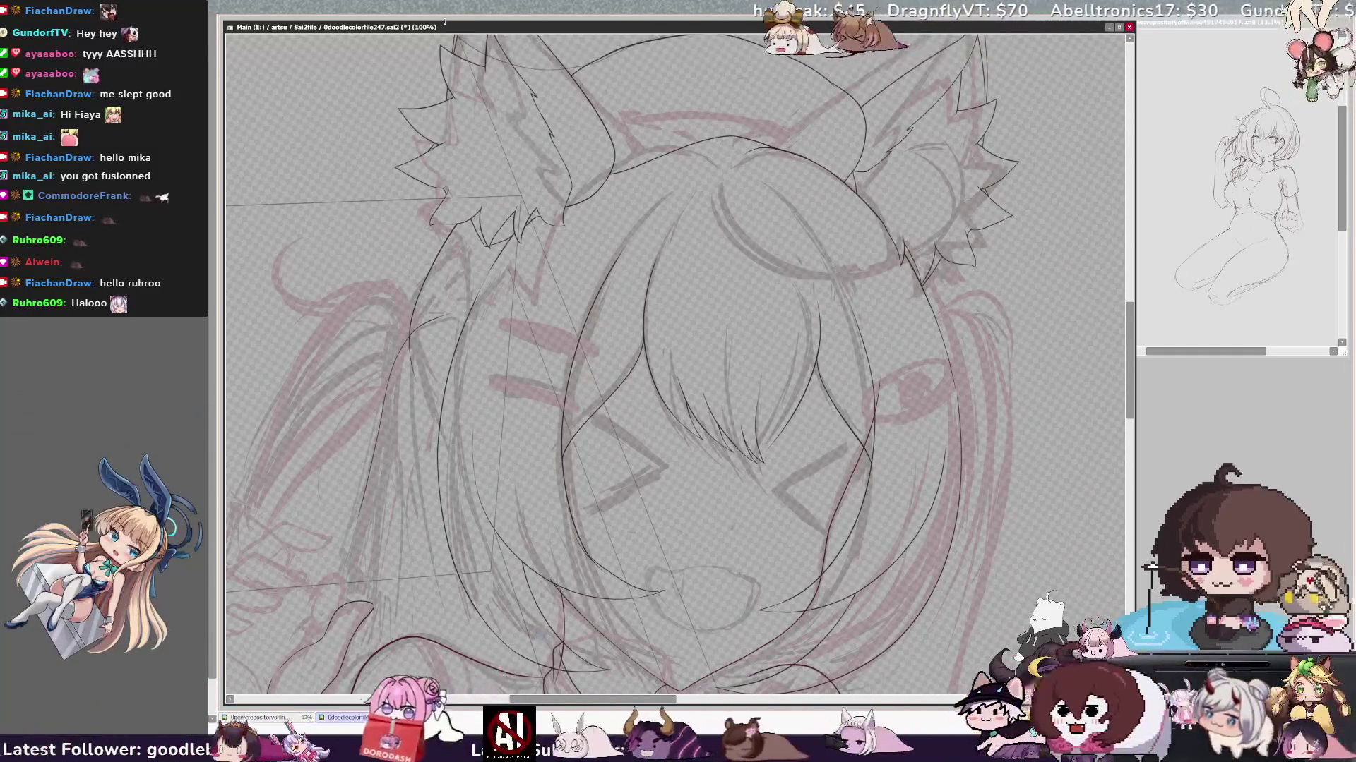
key(h)
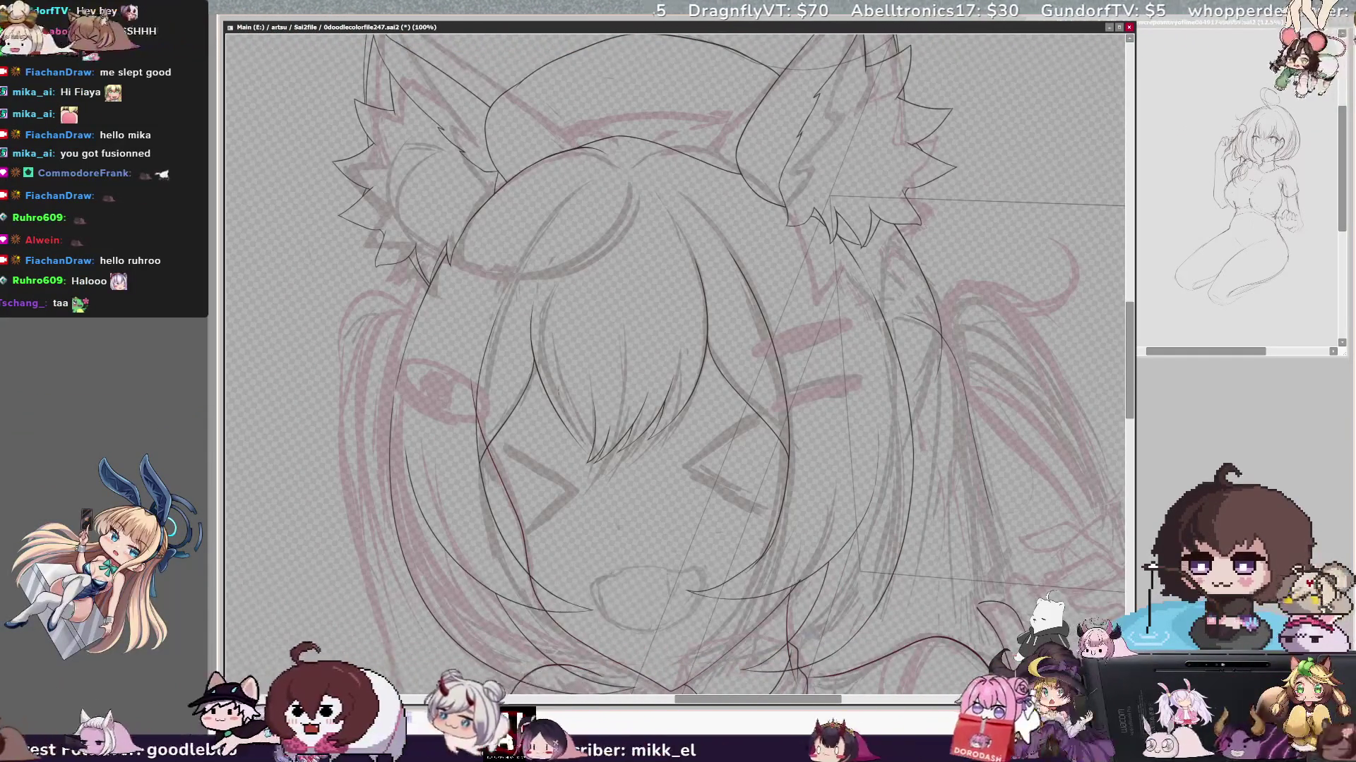
scroll(709, 392, up, 2)
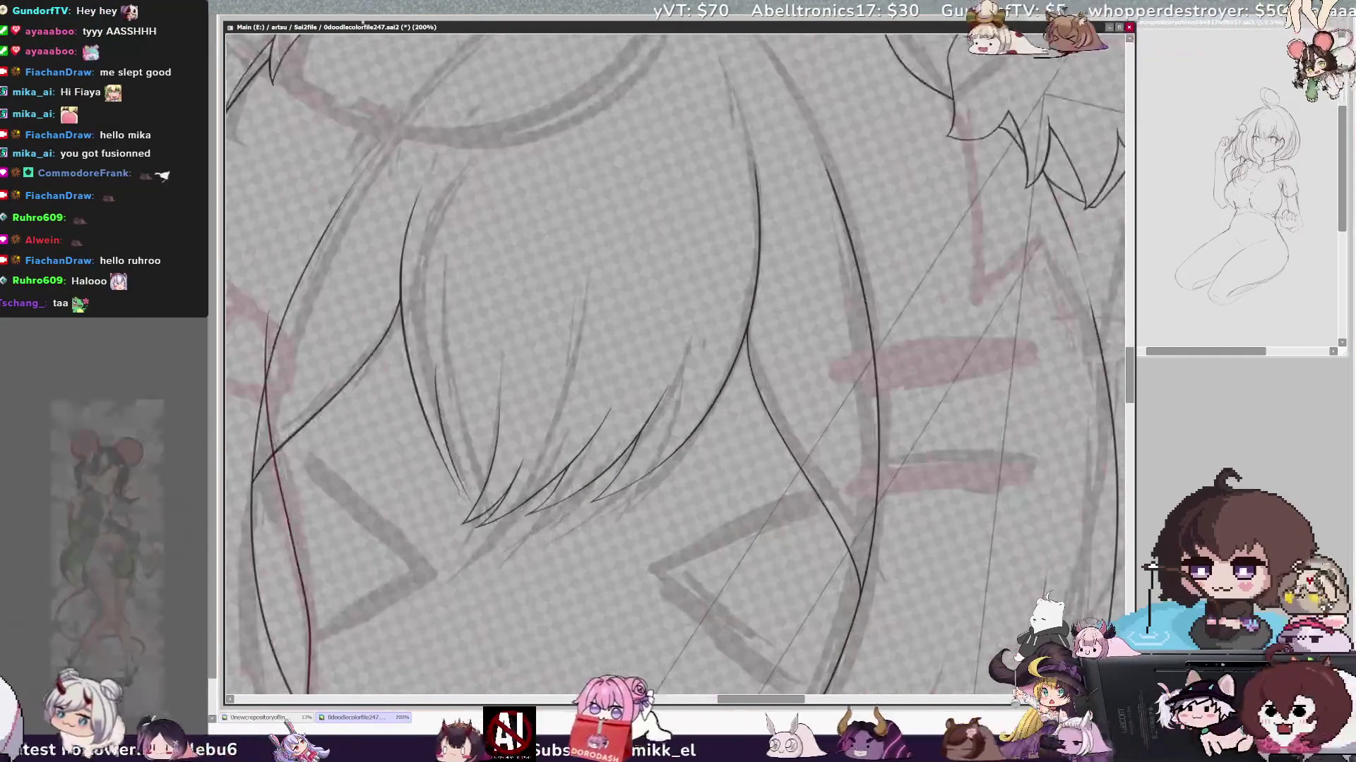
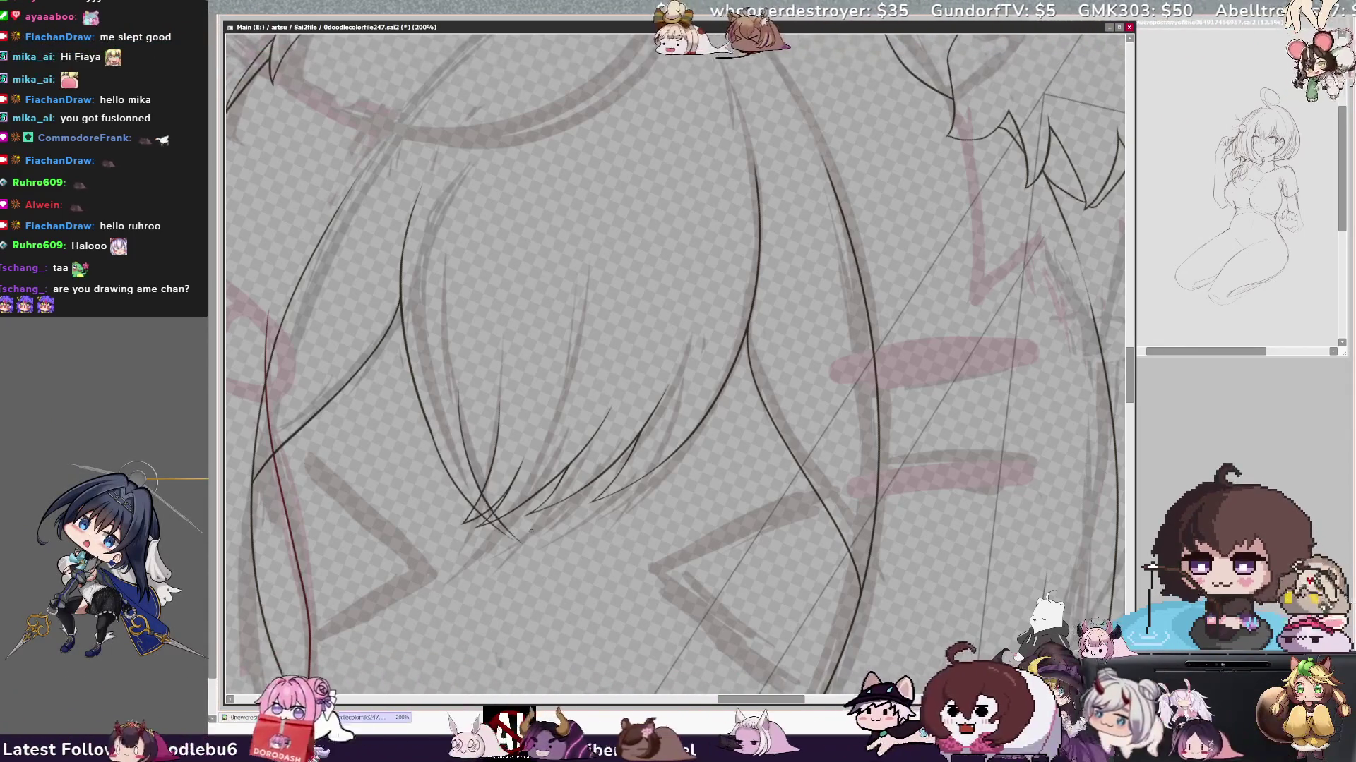
- Tilt and mirror the canvas view with End and Insert to ink the fringe strands comfortably
key(End)
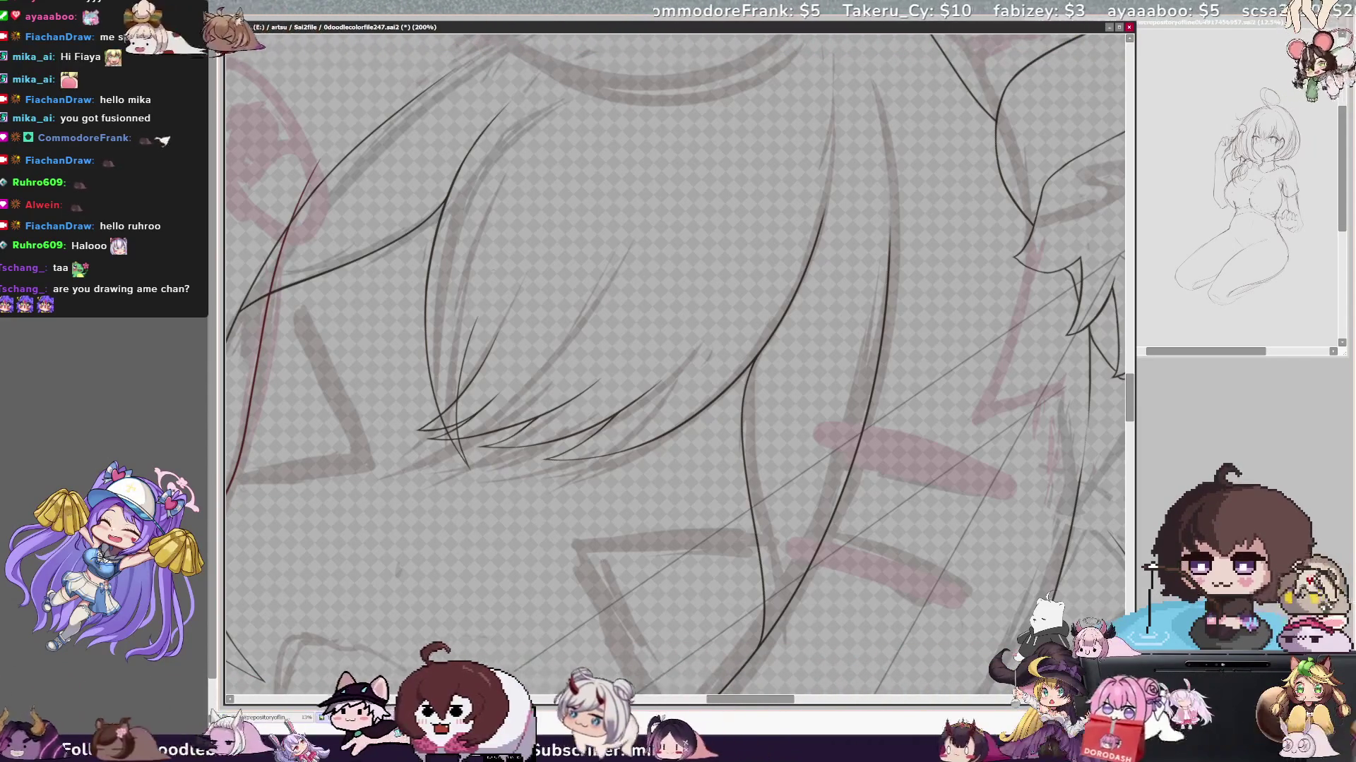
key(Insert)
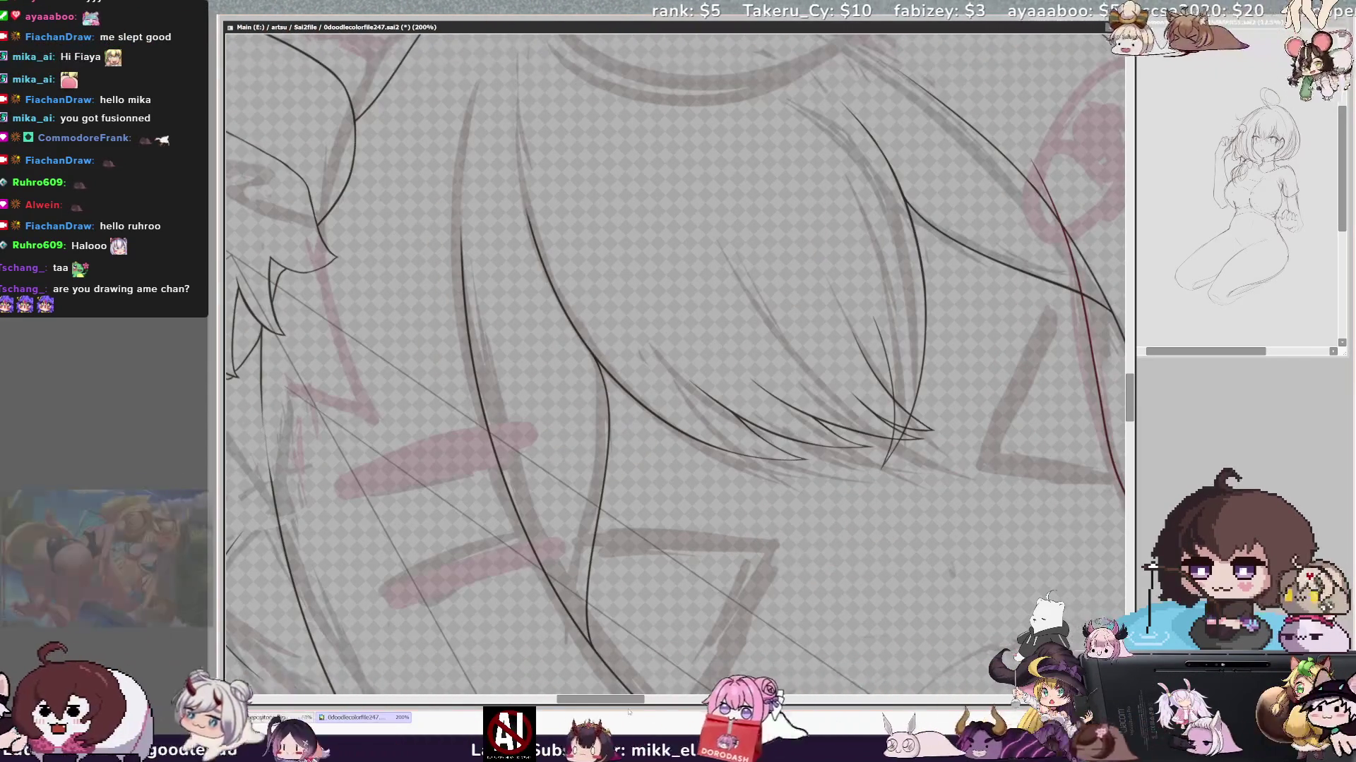
scroll(675, 366, right, 5)
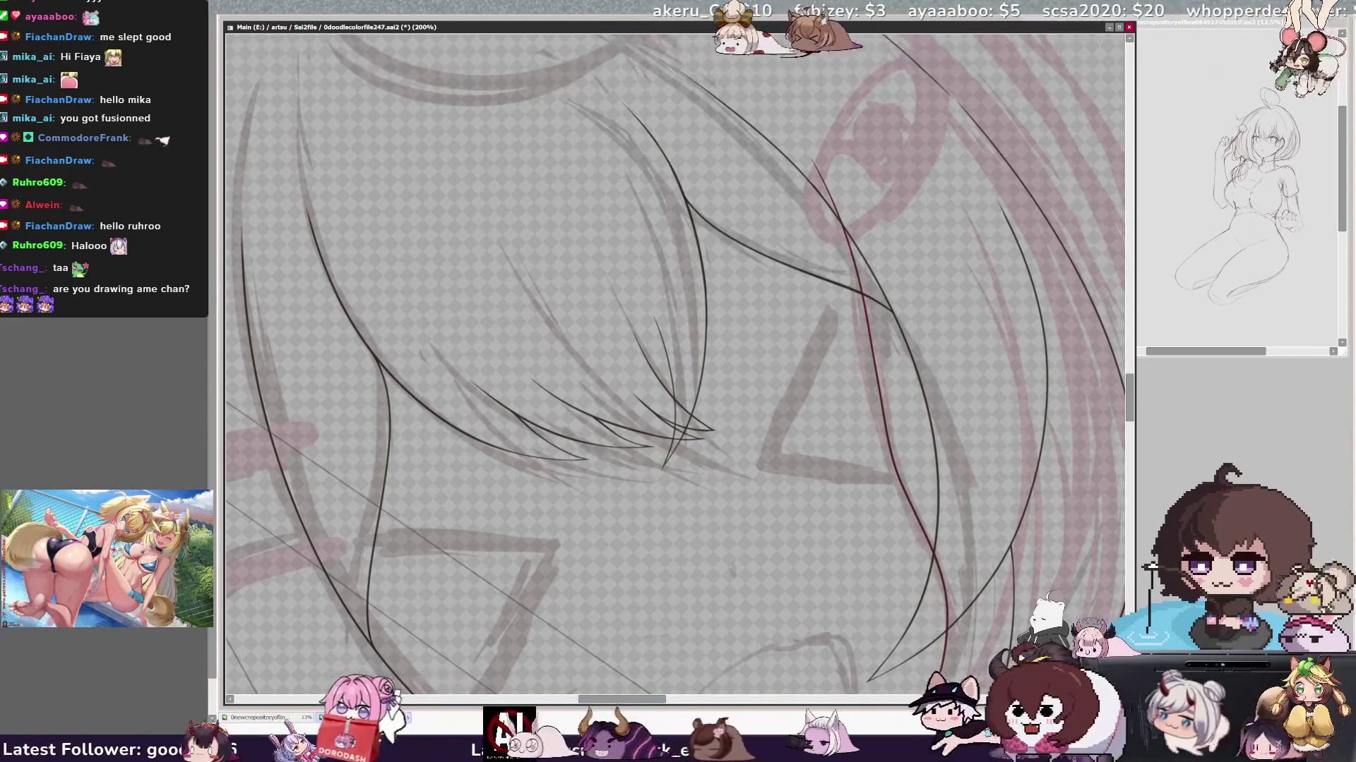
key(End)
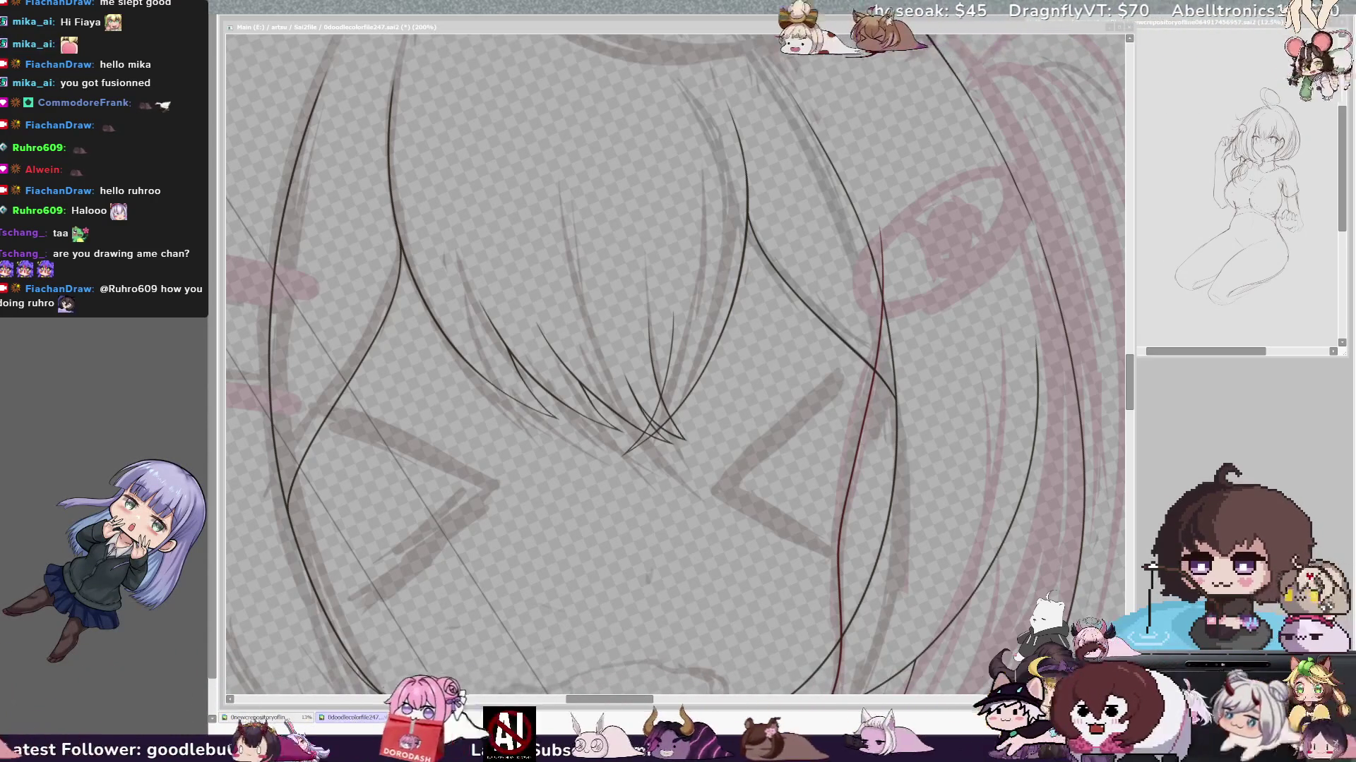
click(547, 154)
scroll(675, 365, down, 4)
scroll(675, 366, down, 2)
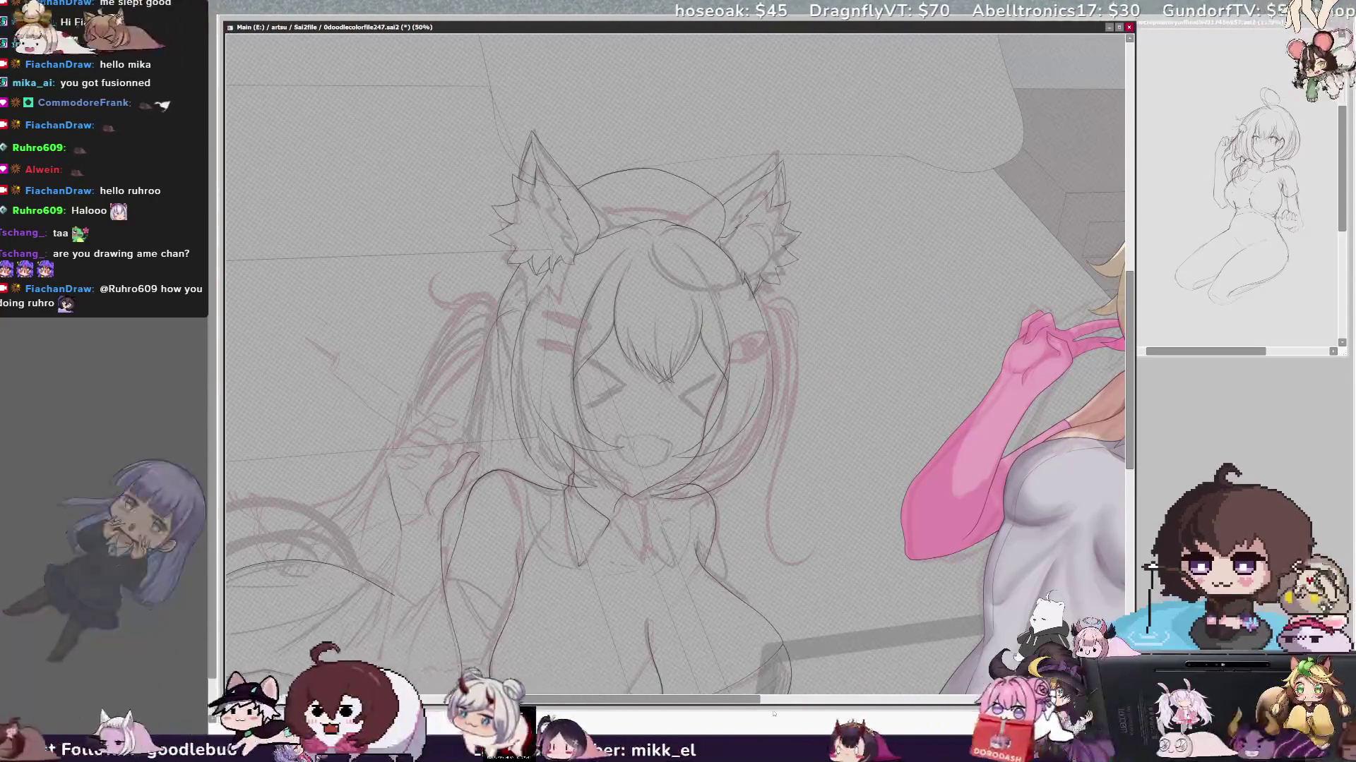
drag(614, 699, 635, 698)
scroll(635, 317, up, 1)
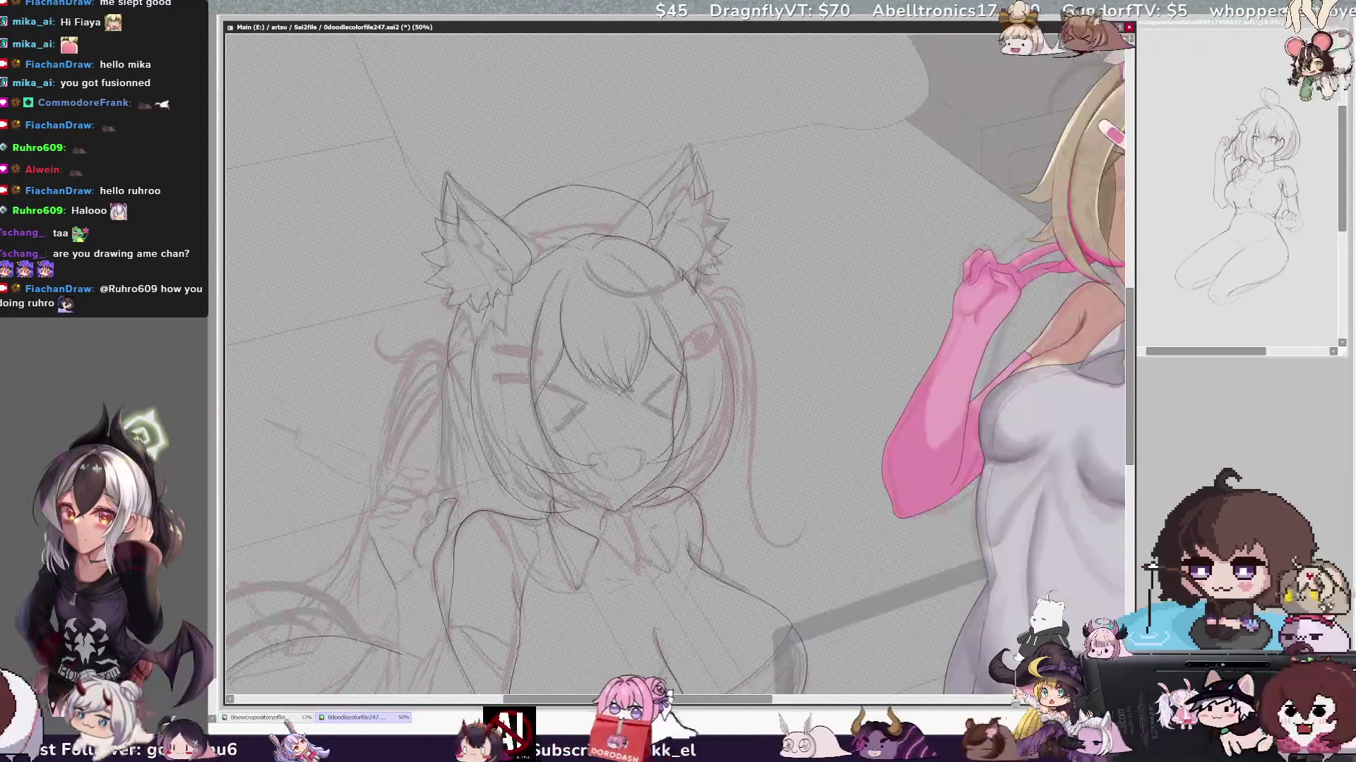
scroll(636, 318, up, 1)
scroll(636, 318, up, 1)
- Mirror the view horizontally to check the face's balance, then flip it back to normal
key(h)
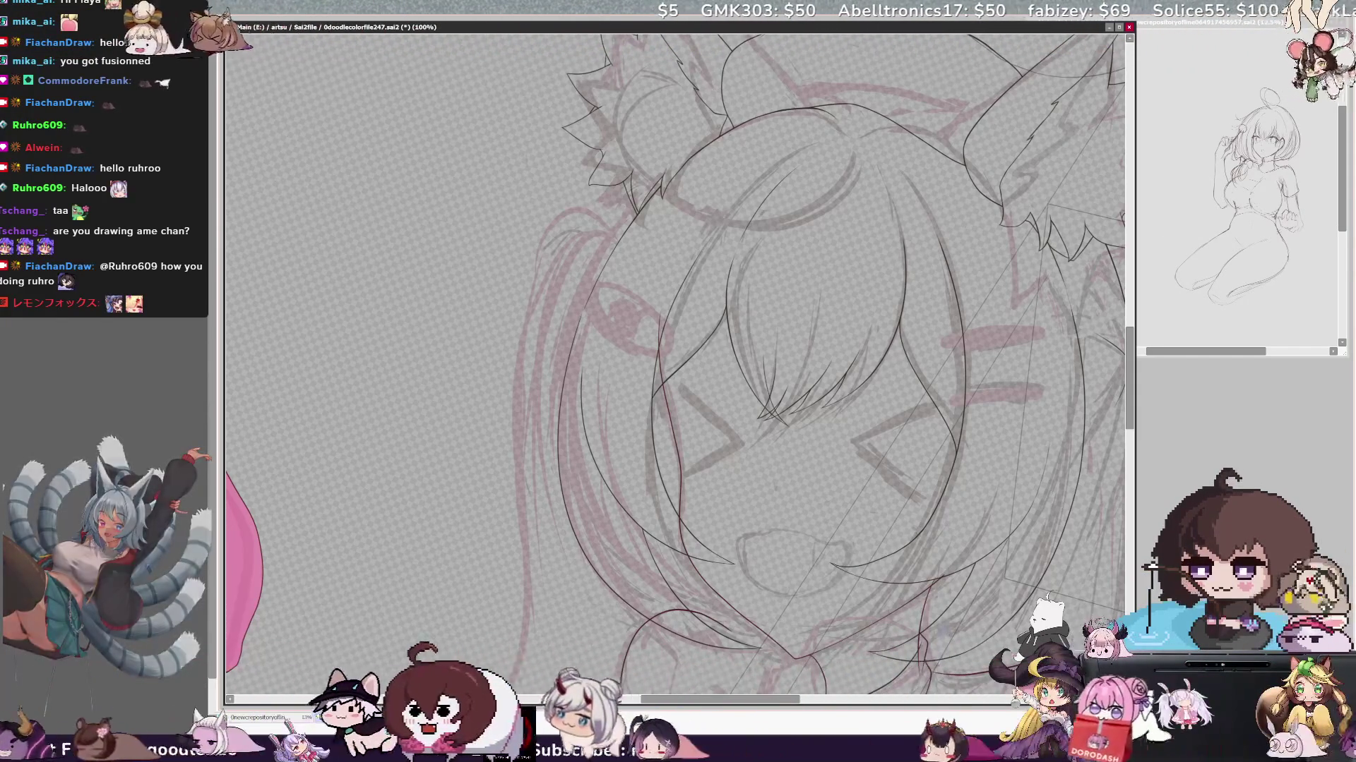
key(h)
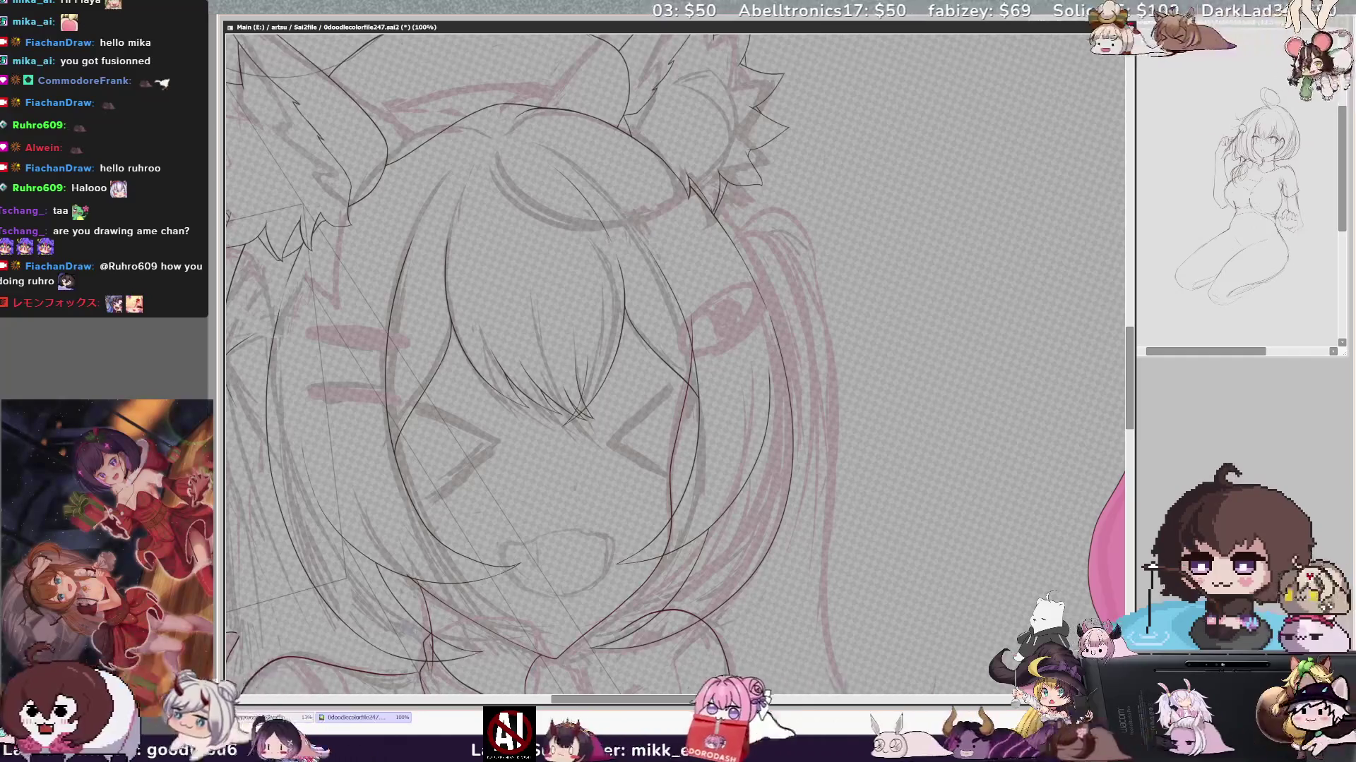
scroll(674, 365, up, 2)
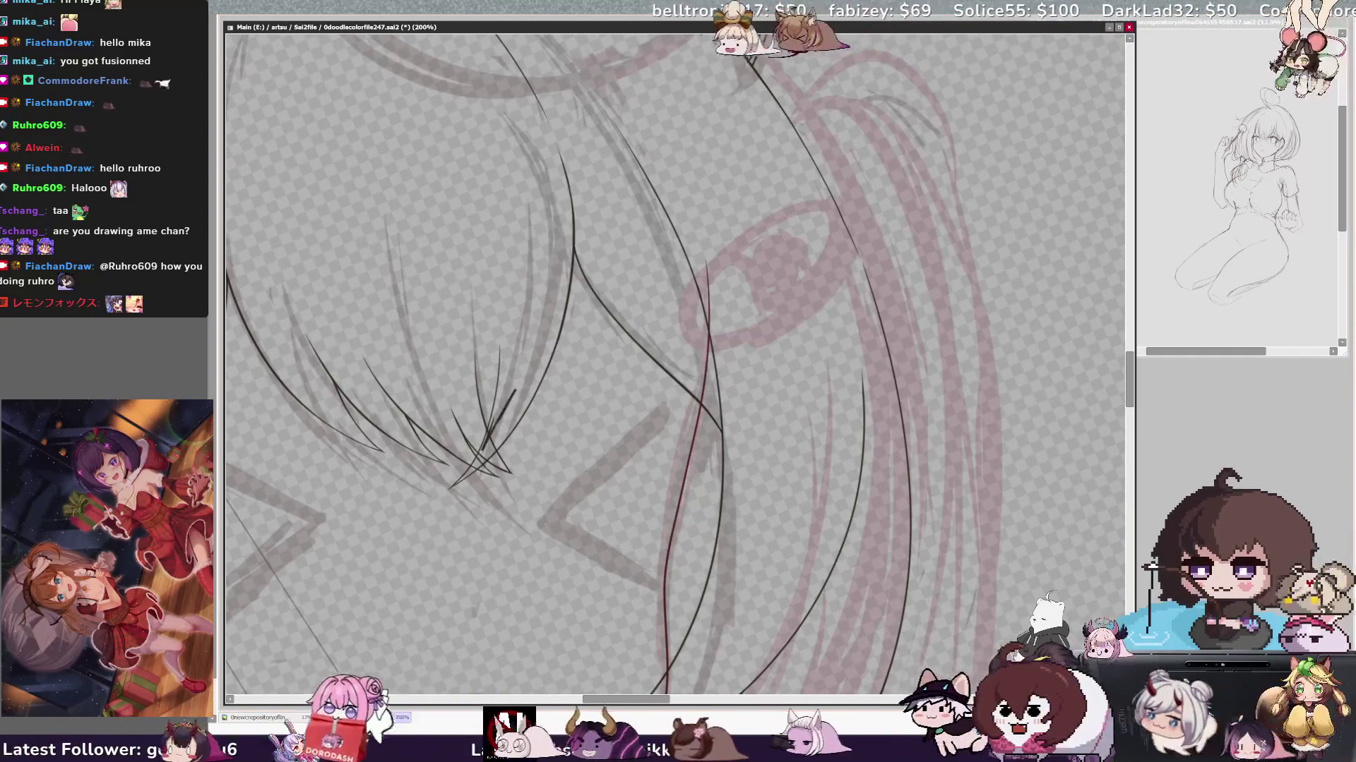
- Shrink the brush with the bracket key and ink a long hair strand down the side of the head
key(bracketleft)
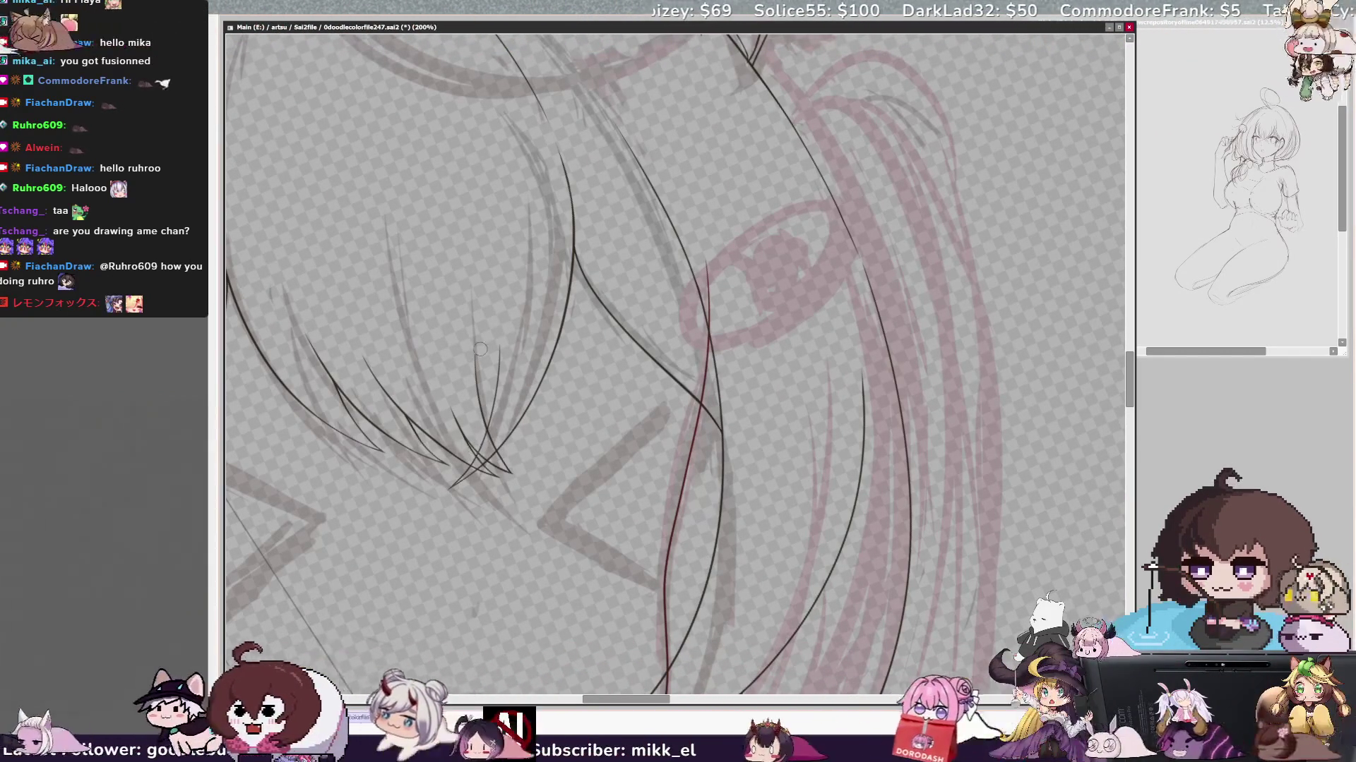
key(bracketleft)
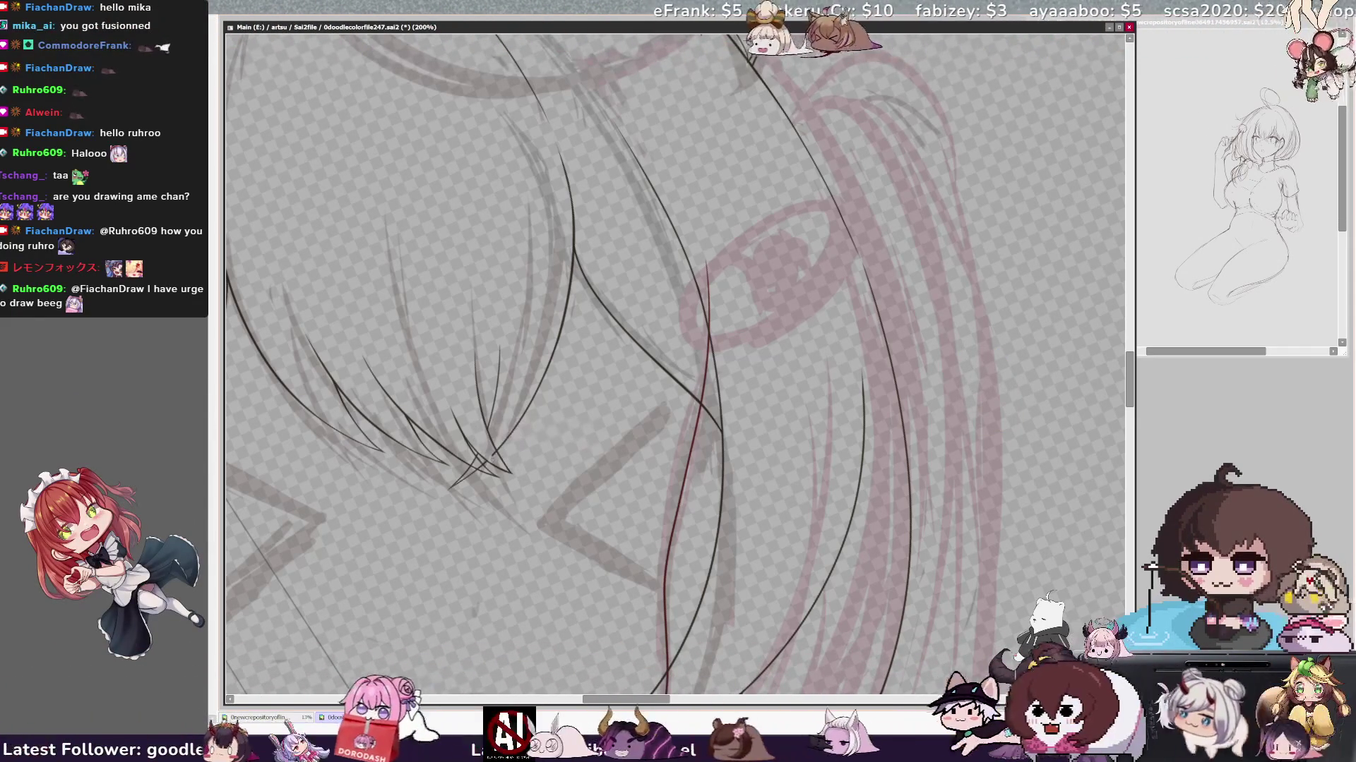
key(bracketleft)
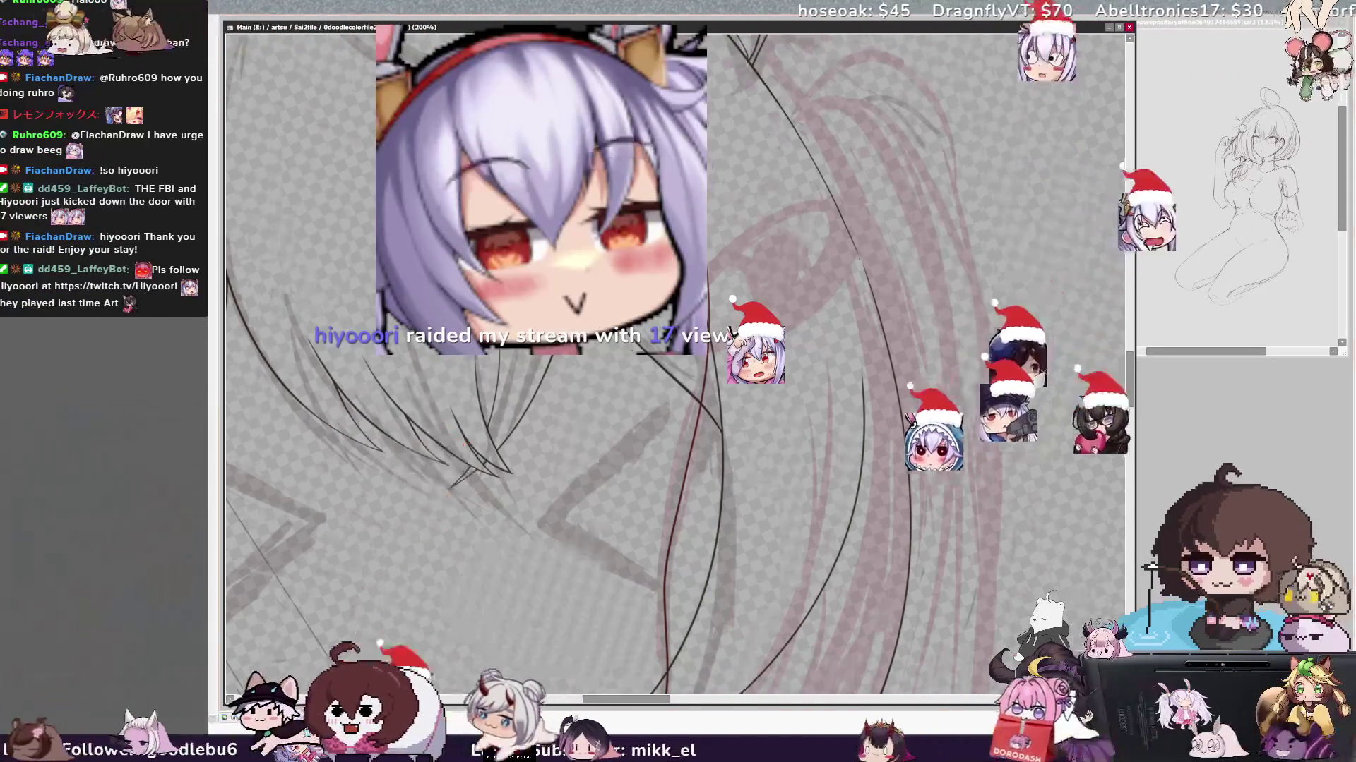
scroll(673, 366, left, 3)
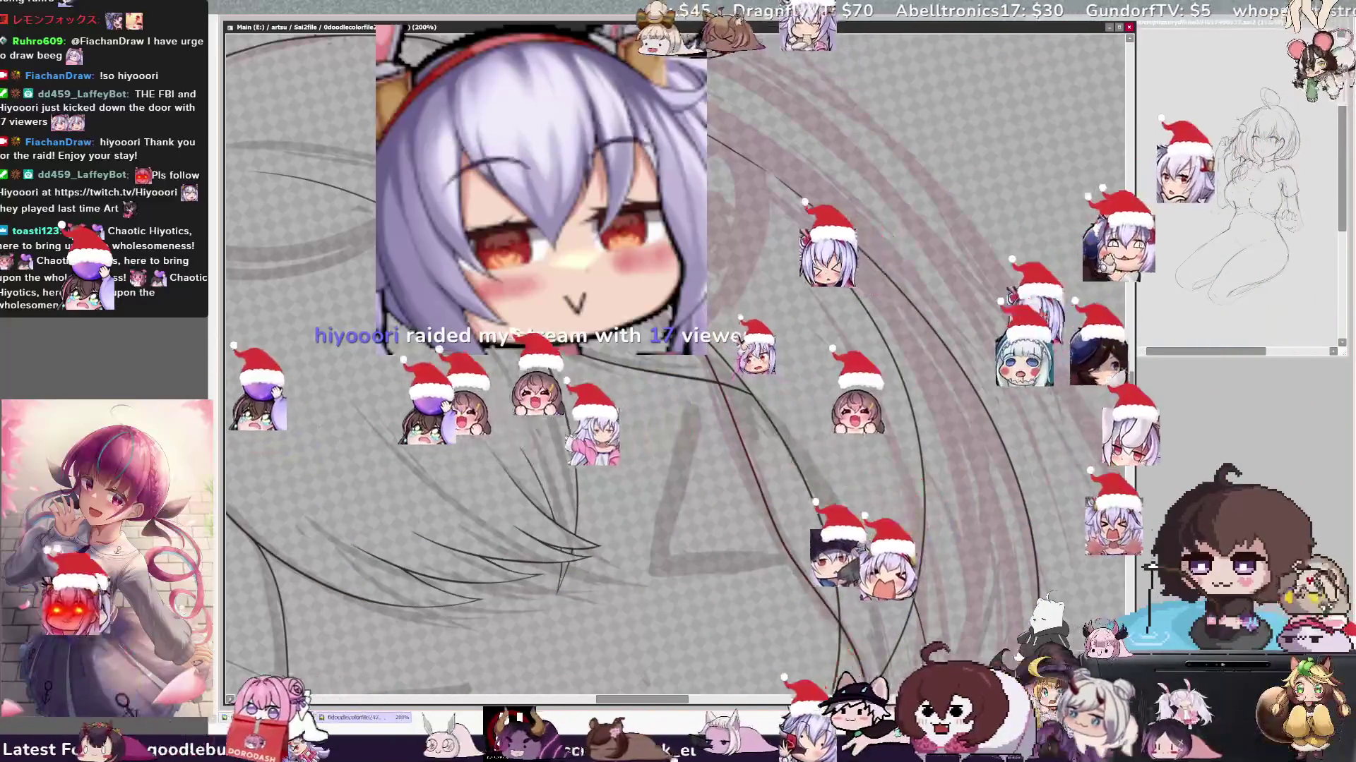
drag(838, 638, 707, 359)
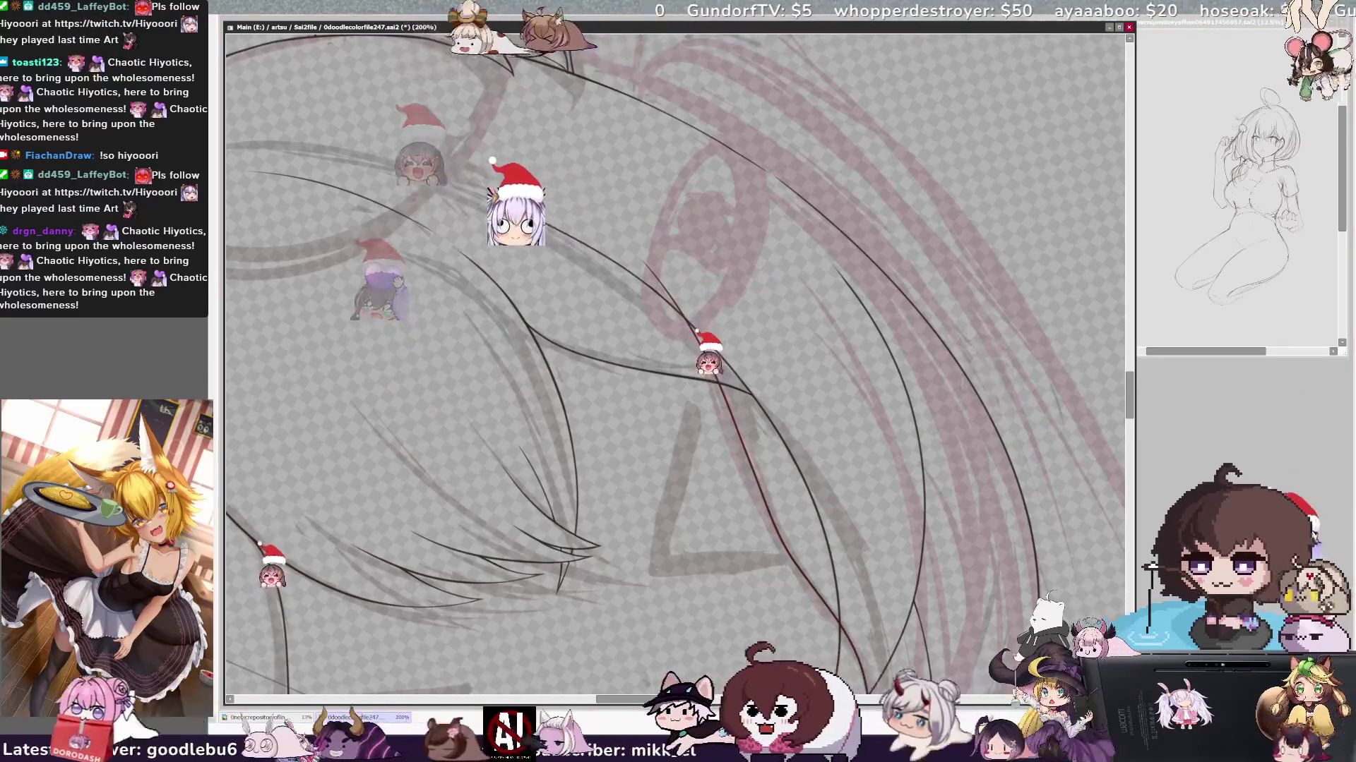
key(minus)
key(minus)
key(minus)
key(minus)
key(End)
key(End)
key(Delete)
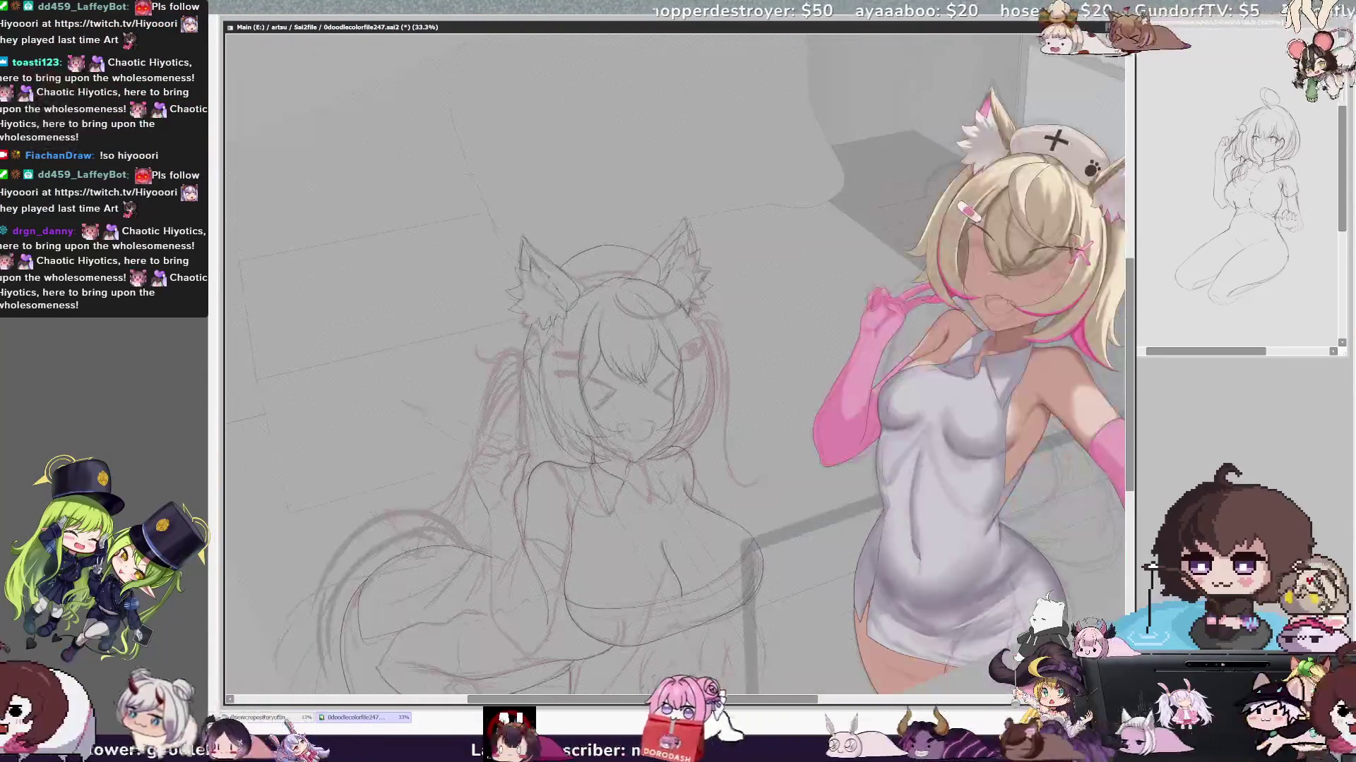
key(Delete)
key(End)
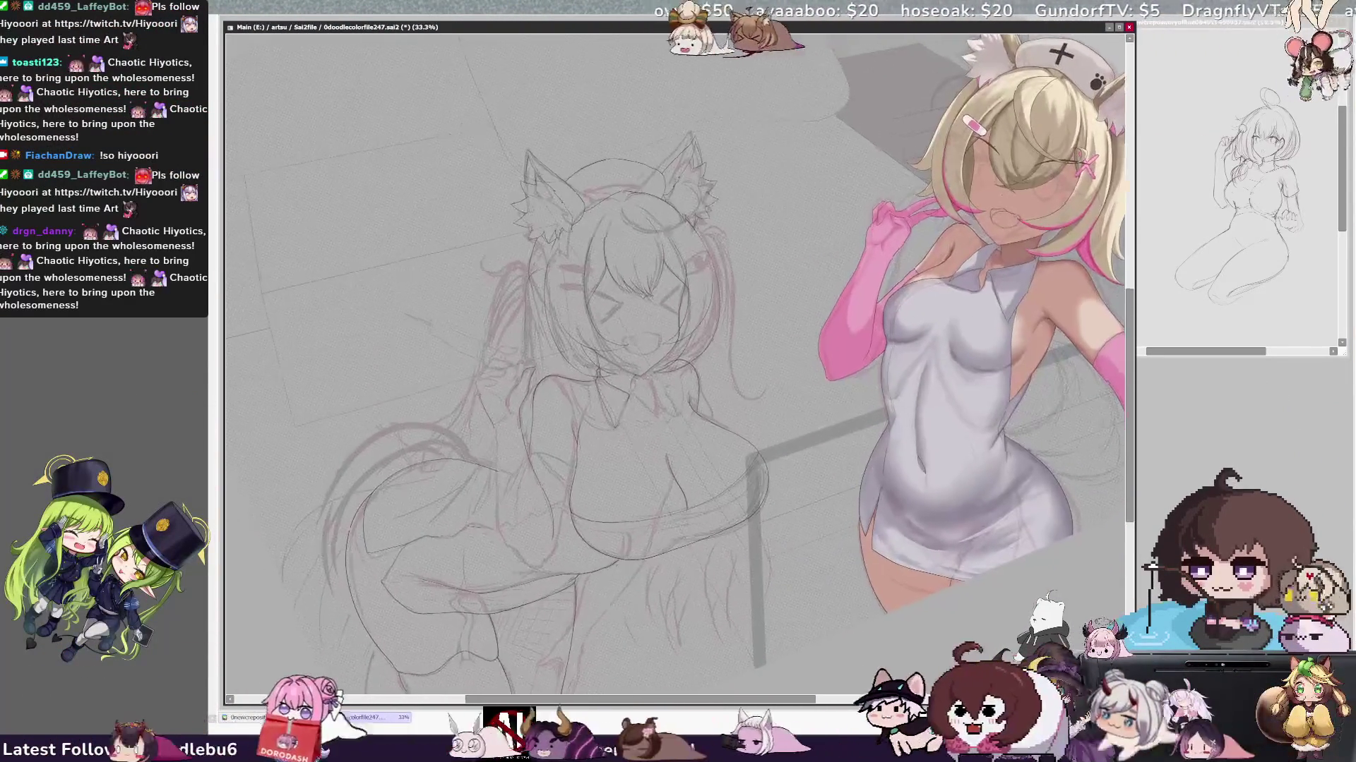
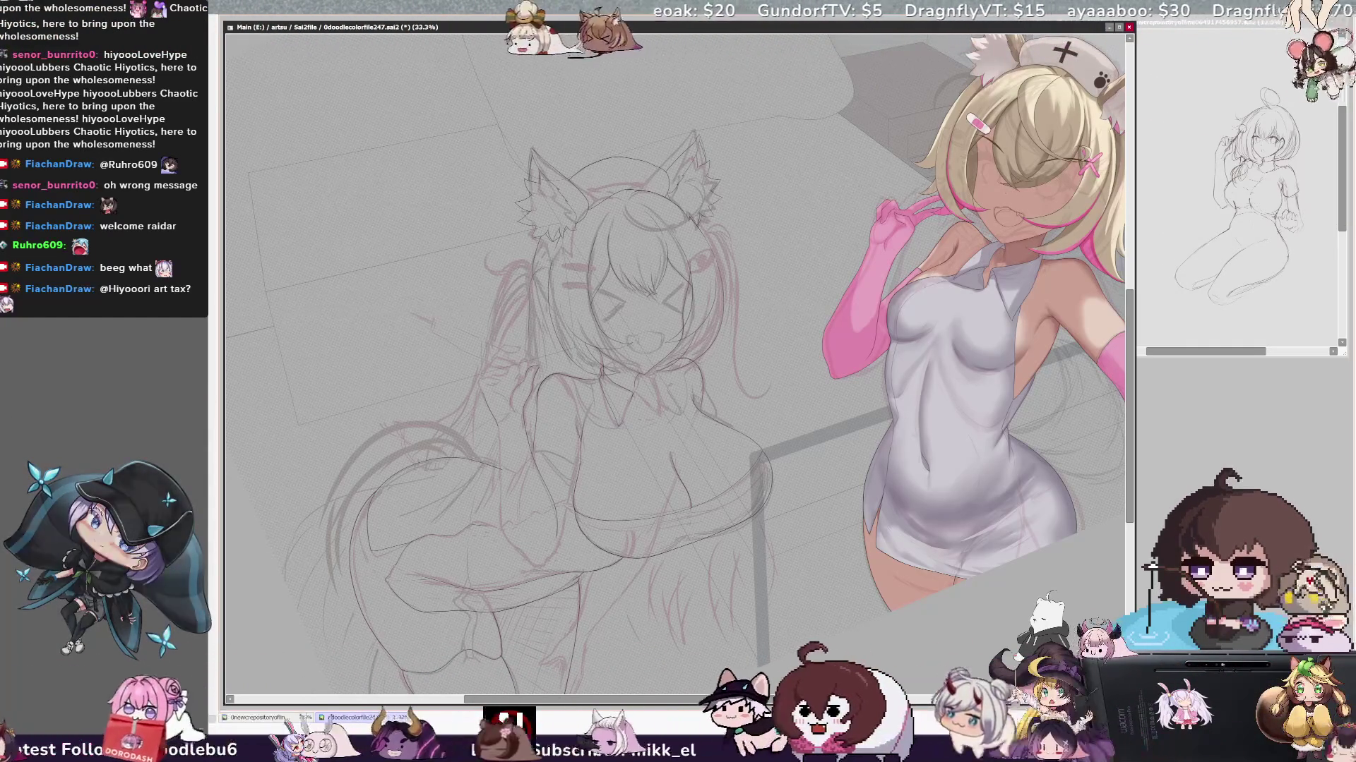
scroll(677, 360, down, 2)
scroll(678, 361, down, 1)
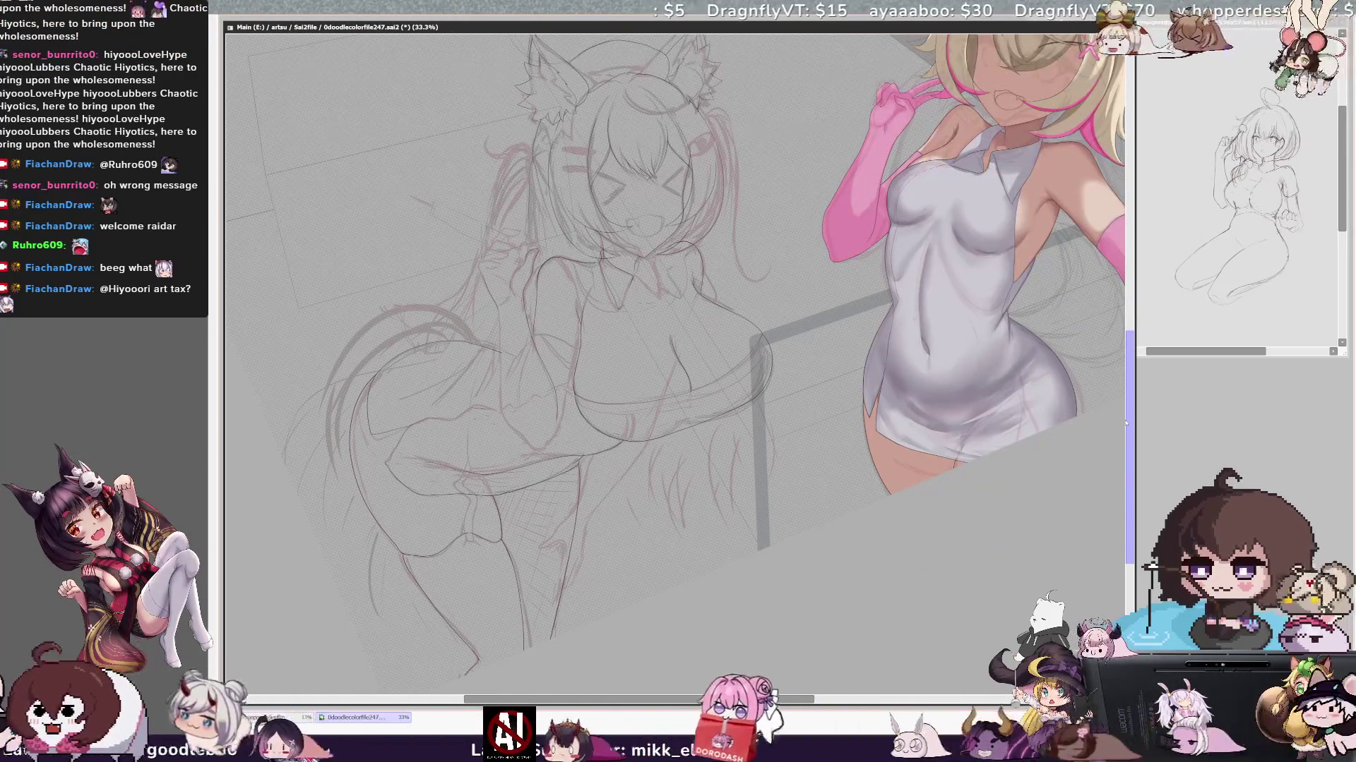
scroll(678, 361, up, 2)
scroll(678, 361, up, 1)
- Drag the nurse-outfit reference figure slightly up and left beside the red sketch
drag(954, 371, 940, 350)
scroll(677, 361, up, 1)
scroll(678, 361, up, 1)
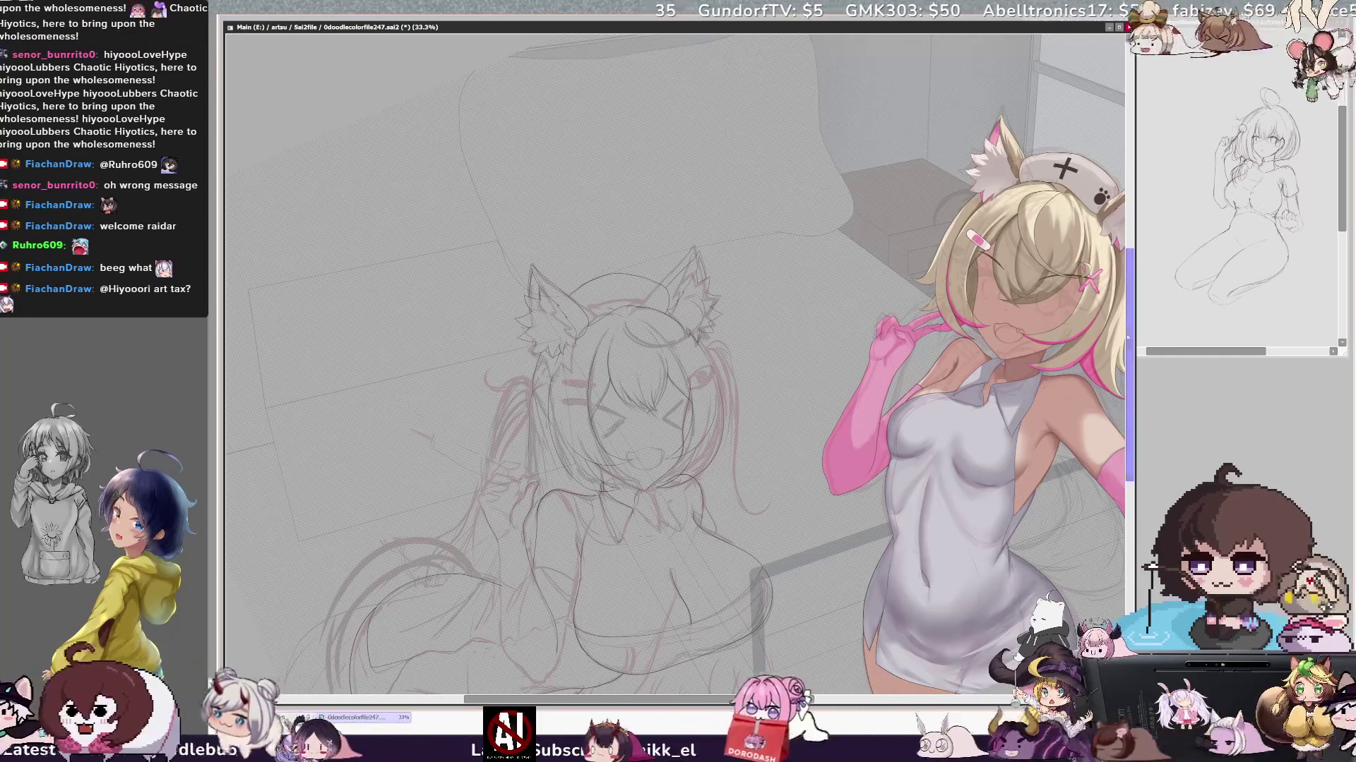
scroll(1129, 366, down, 2)
scroll(1129, 365, down, 1)
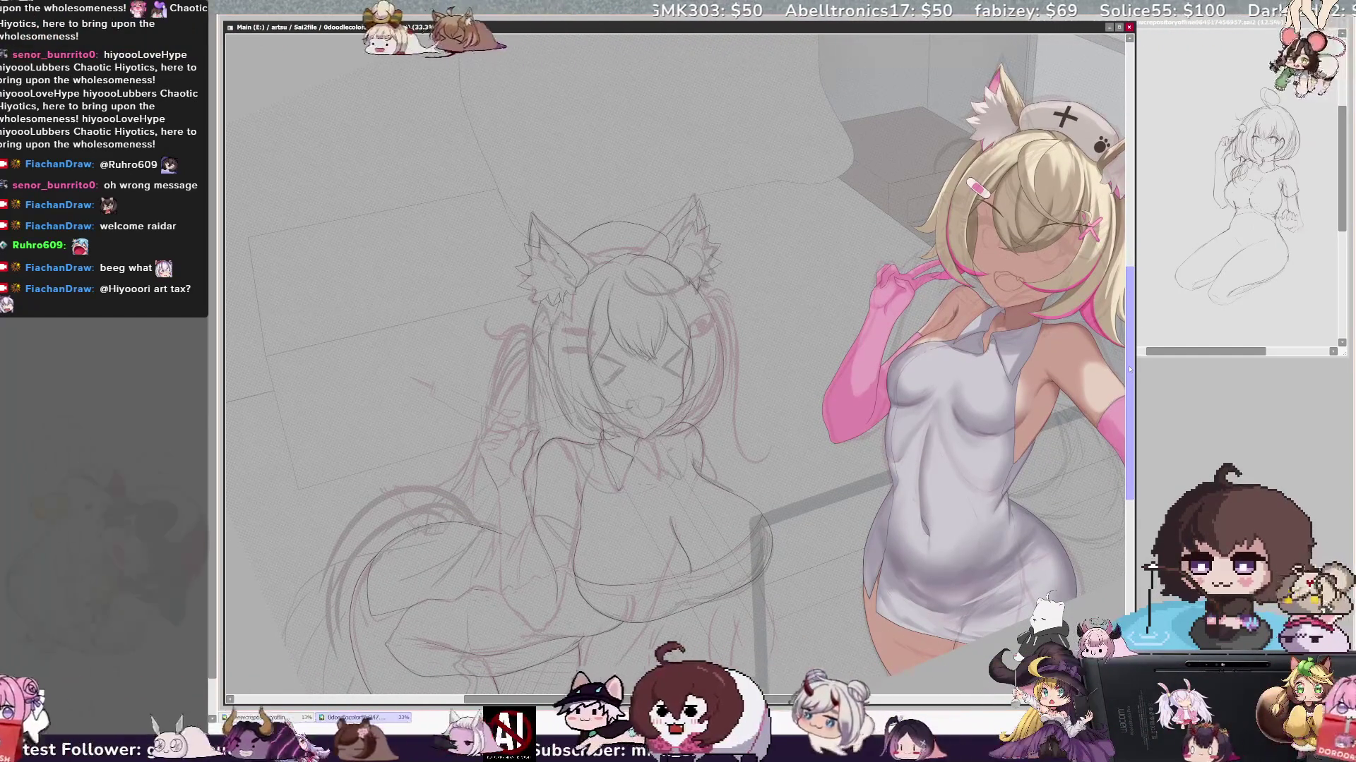
scroll(1129, 370, down, 1)
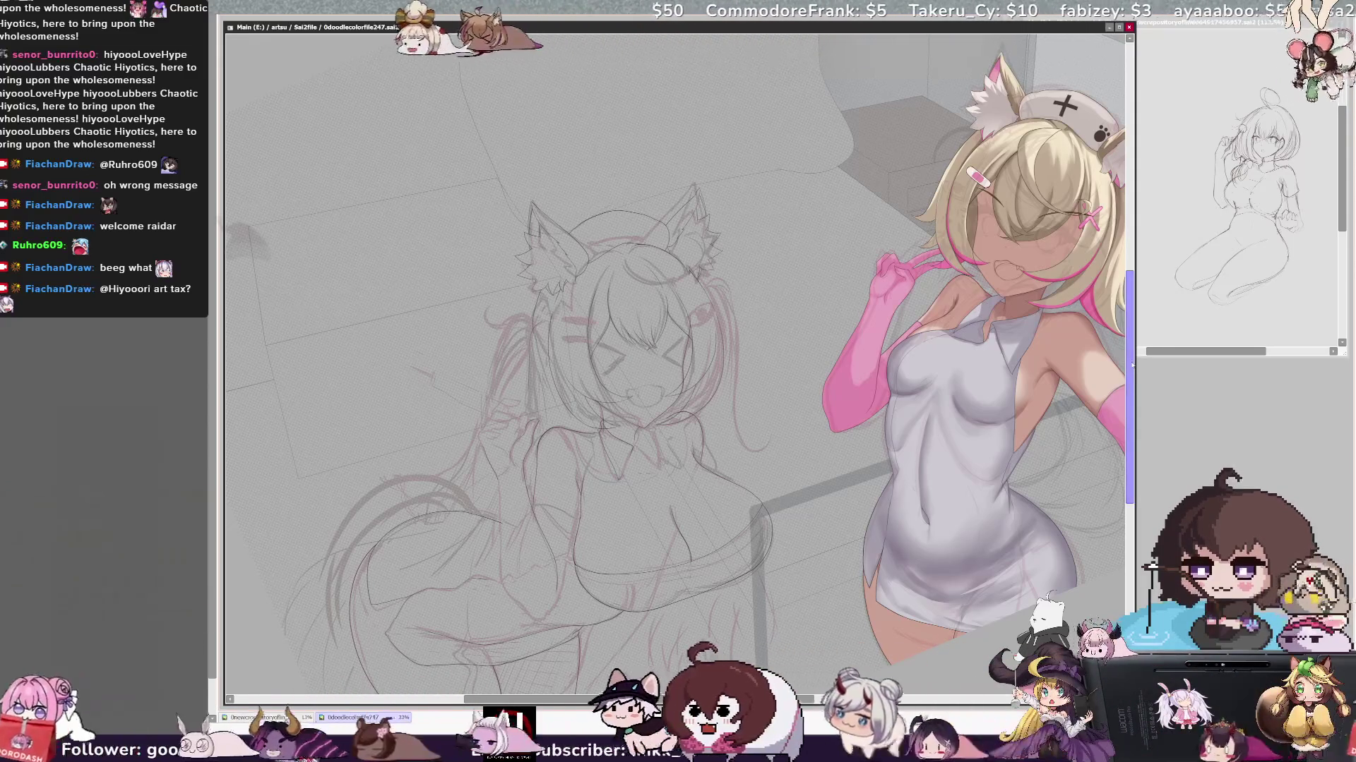
scroll(678, 365, down, 2)
scroll(679, 366, down, 3)
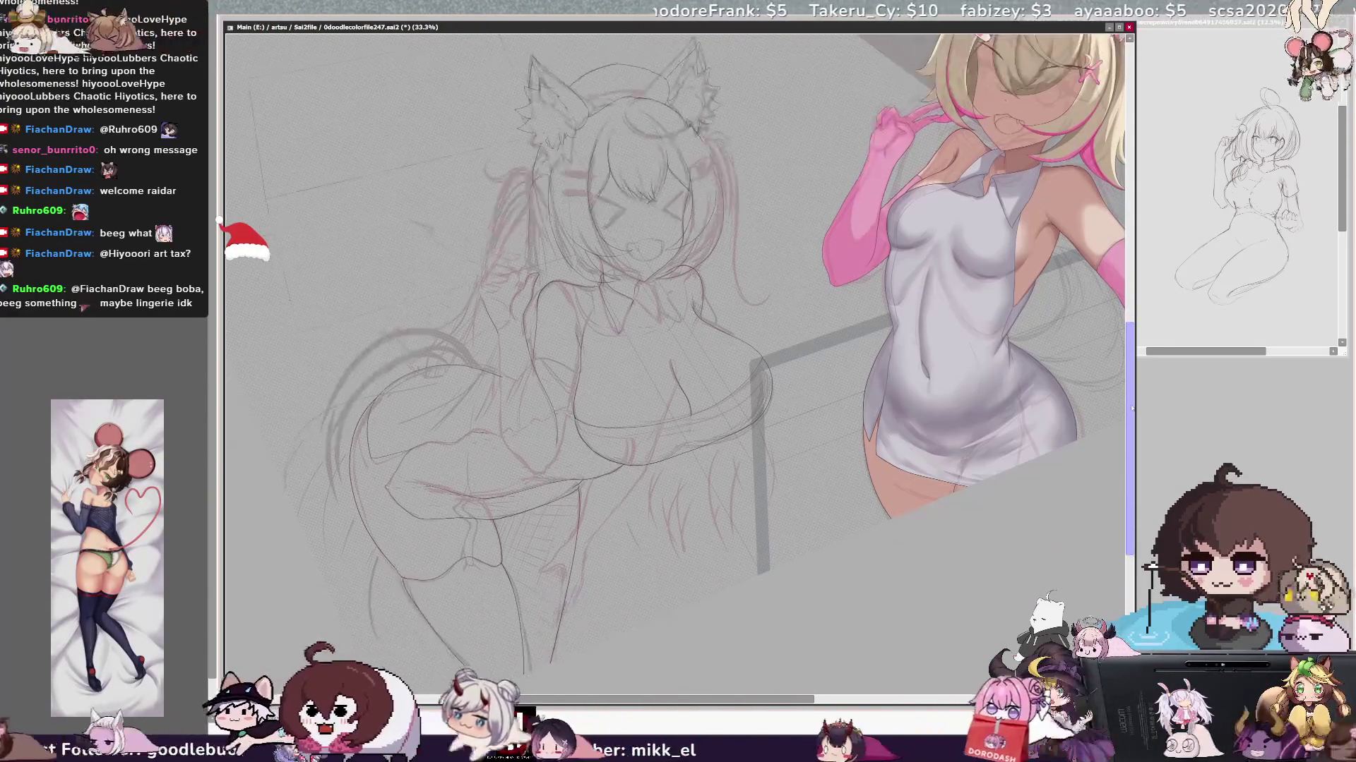
drag(1132, 408, 1135, 386)
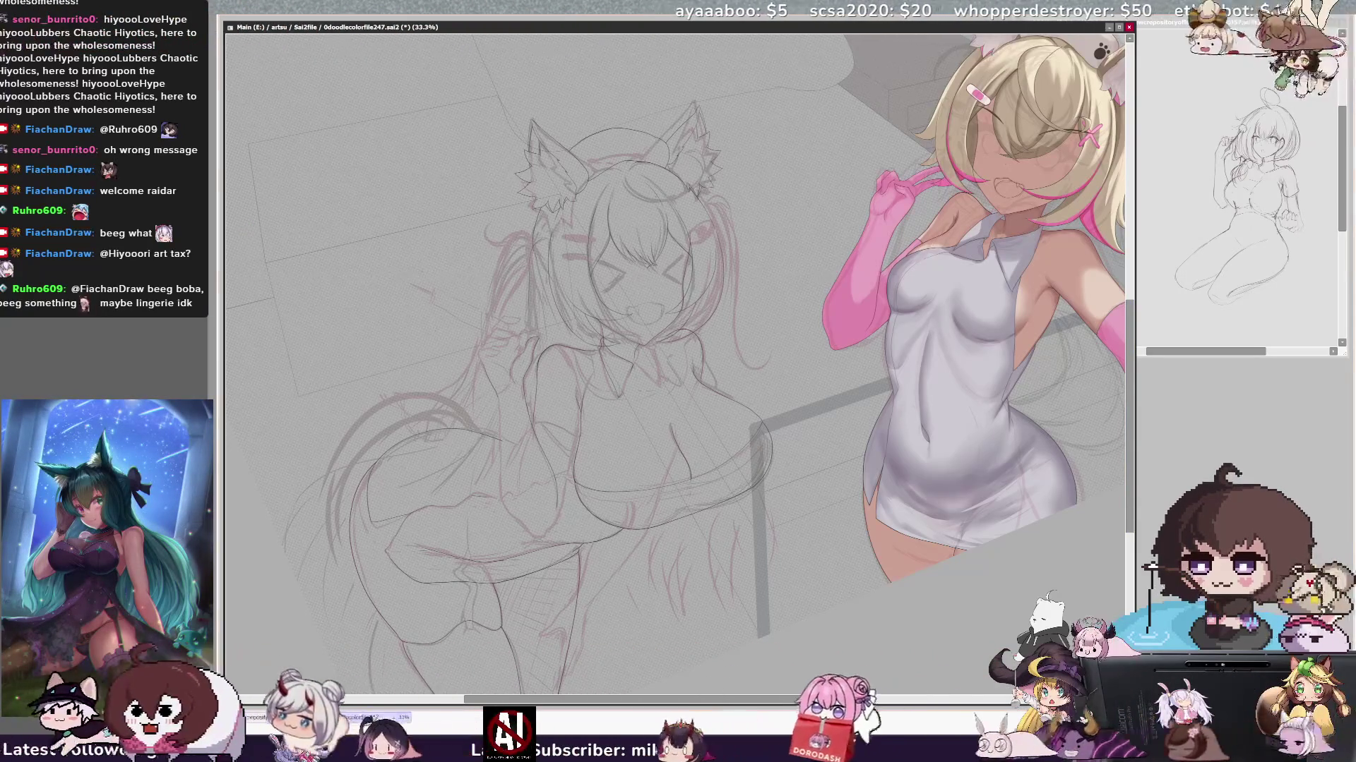
scroll(678, 371, left, 2)
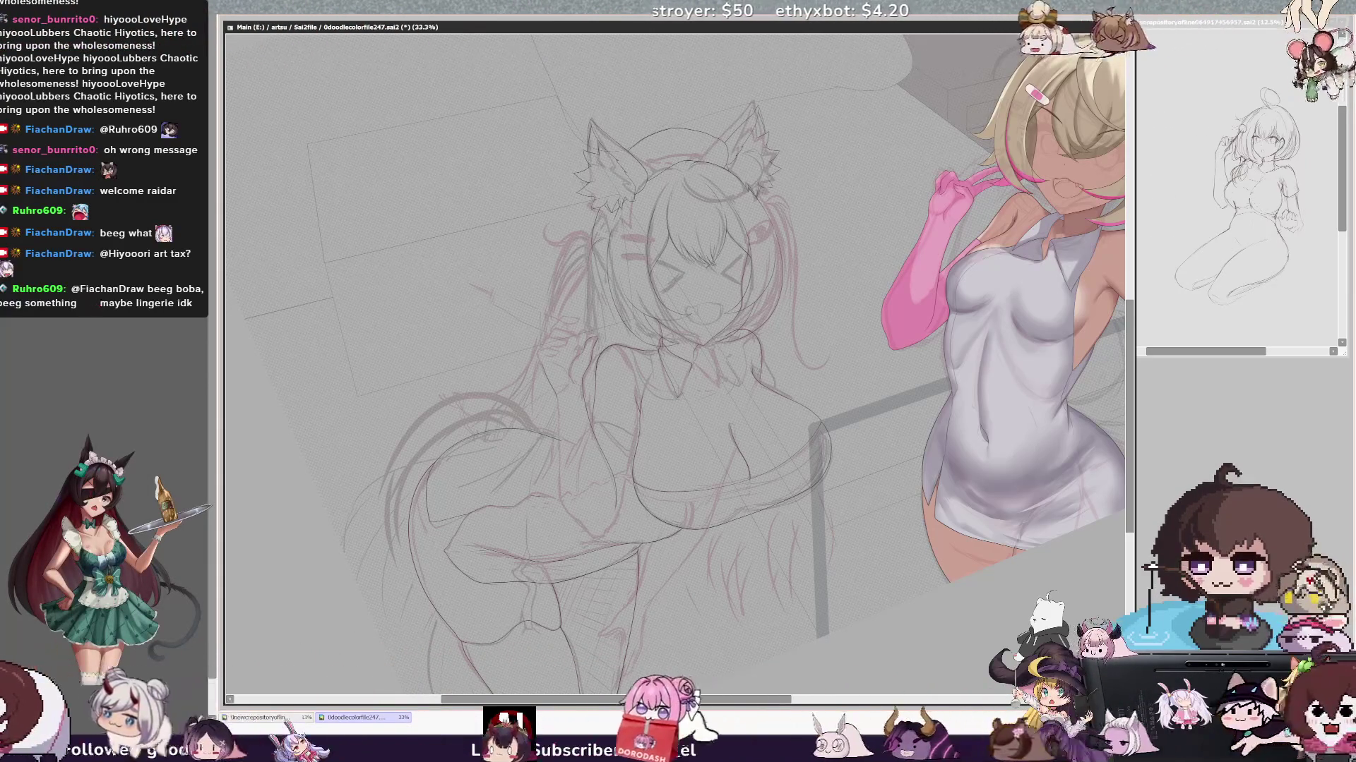
scroll(644, 331, up, 3)
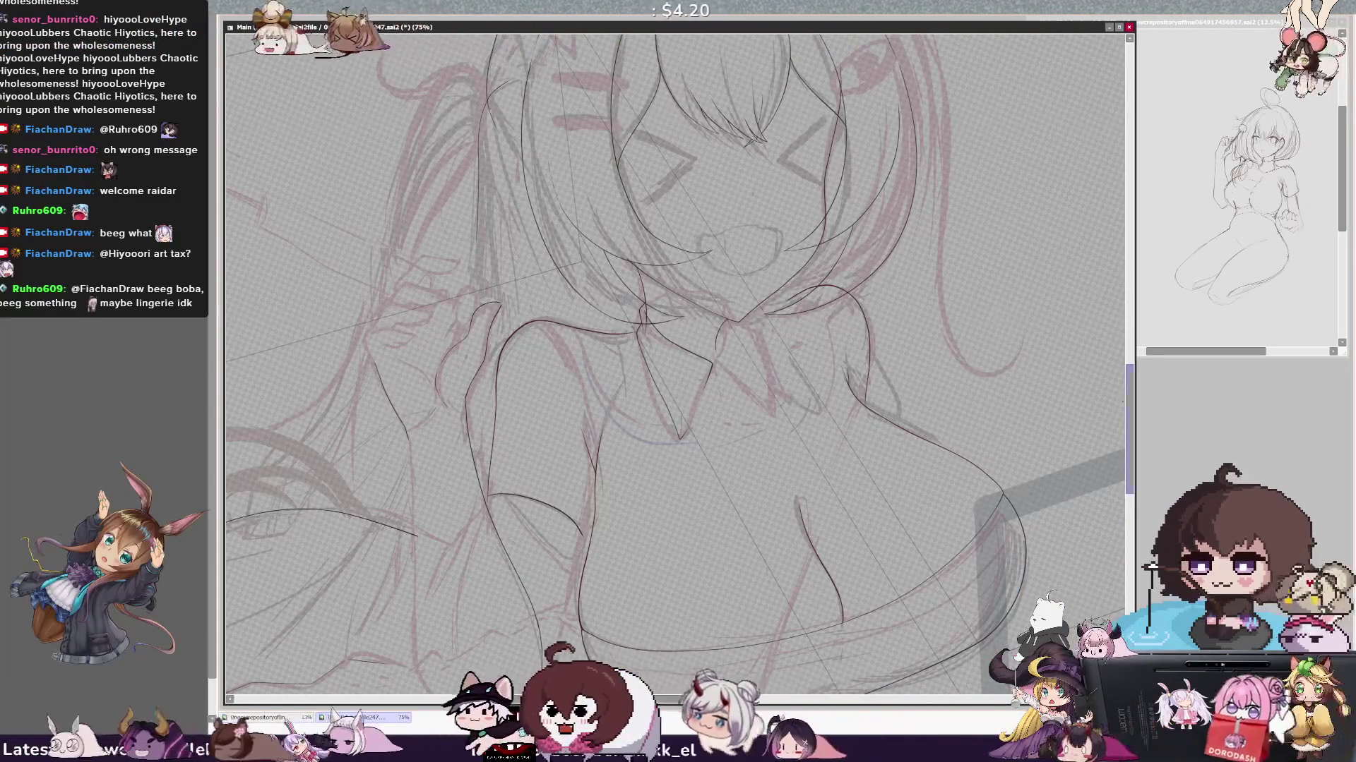
scroll(589, 371, down, 2)
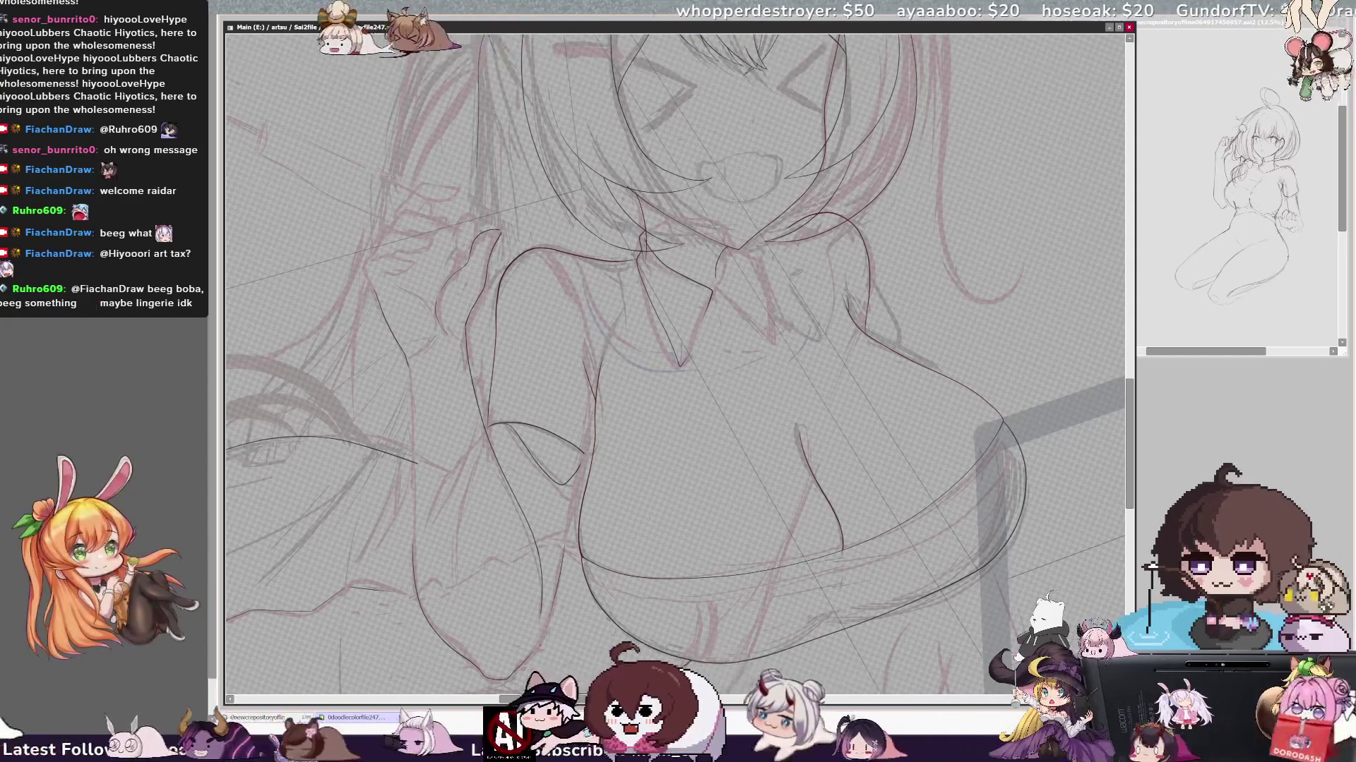
- Mirror the canvas view with H to check the chest and arm lines, then flip back
key(h)
drag(817, 701, 849, 701)
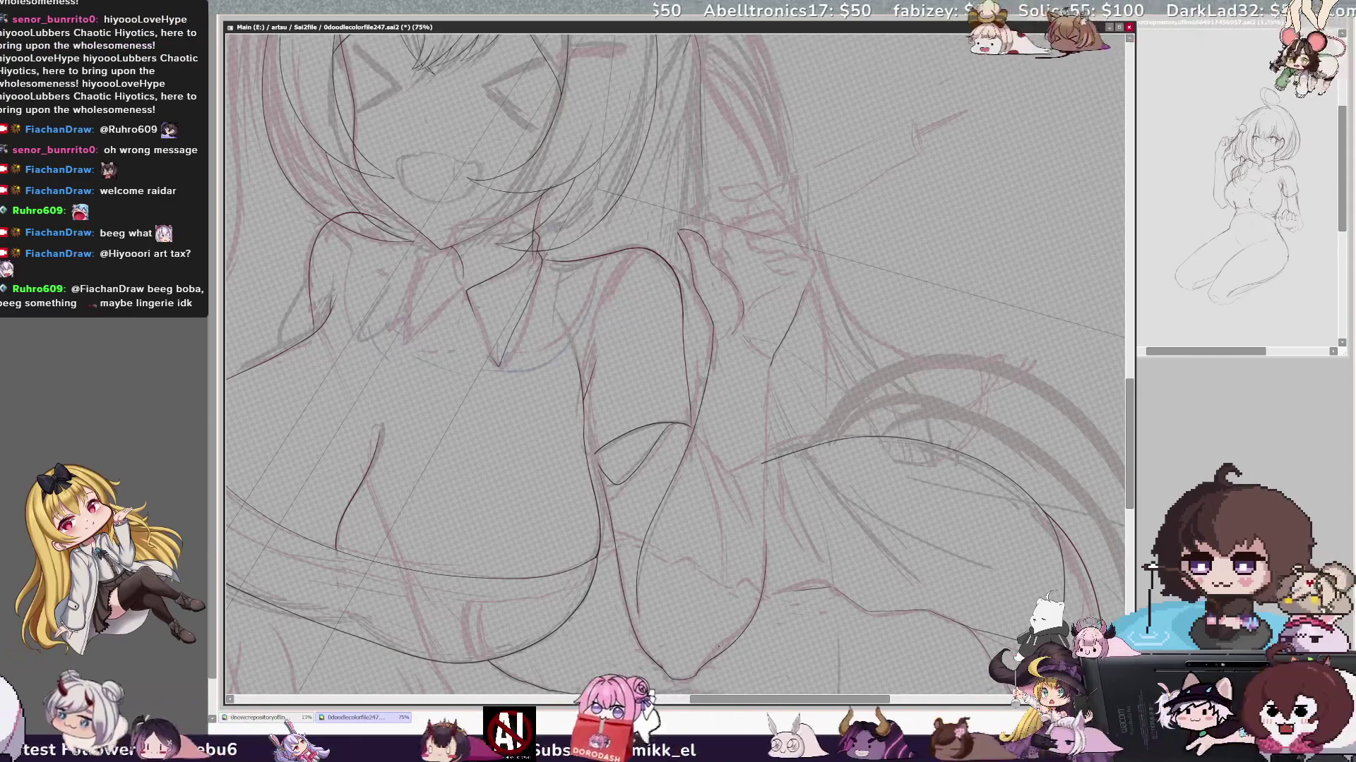
key(h)
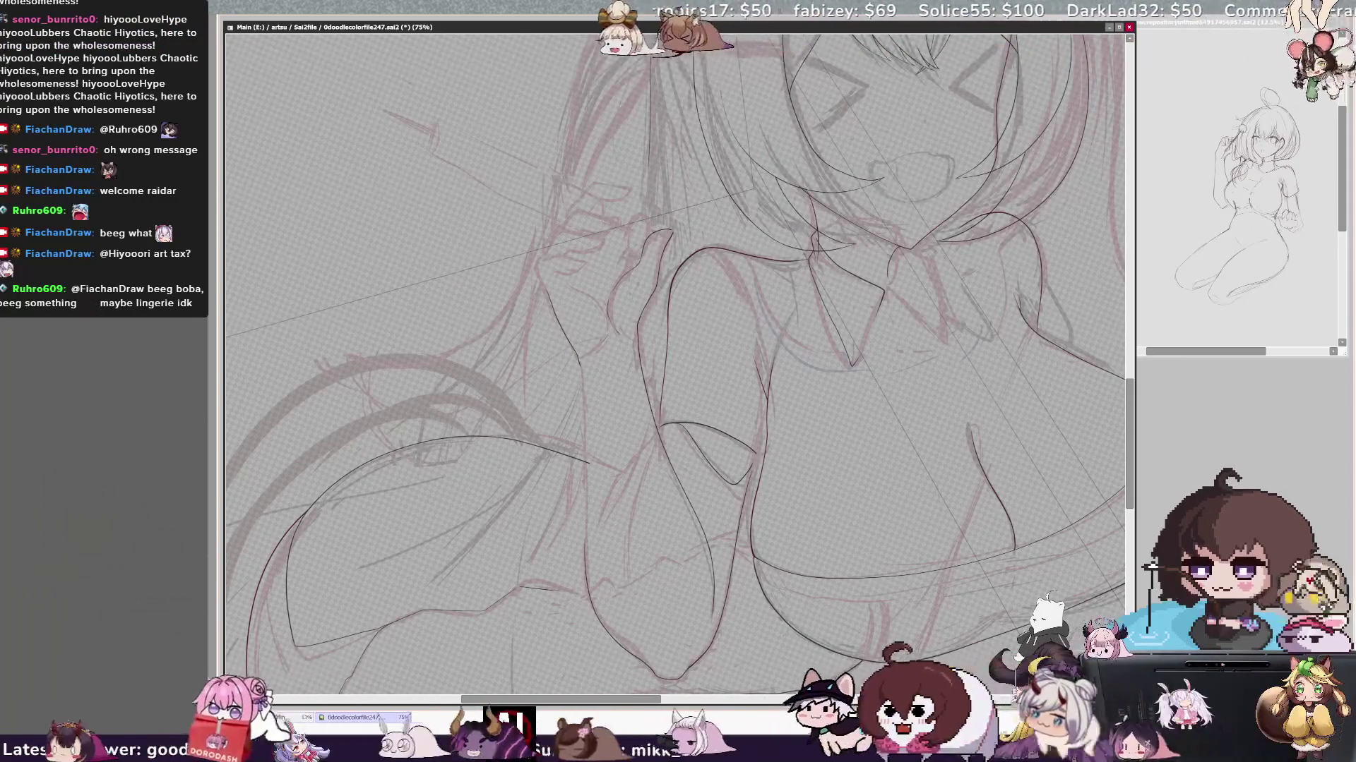
scroll(675, 365, right, 2)
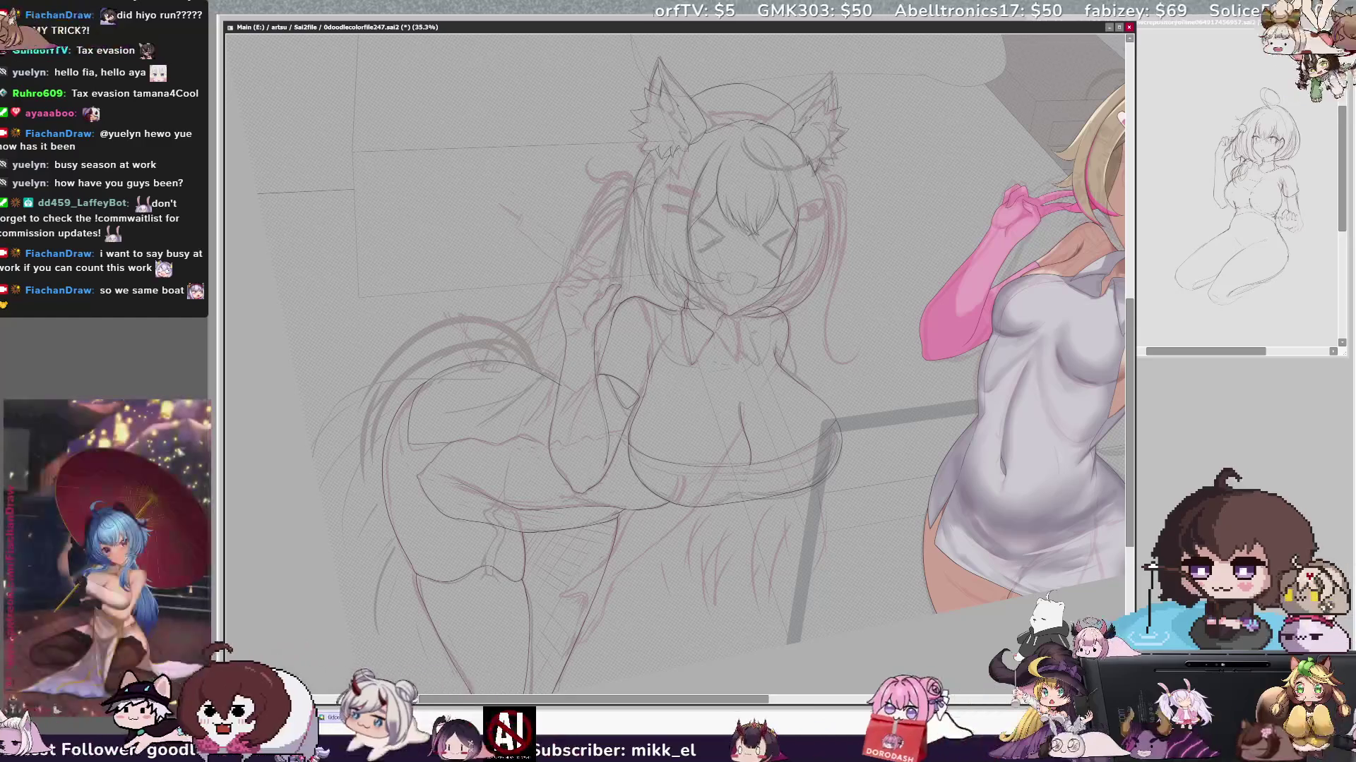
scroll(636, 371, up, 3)
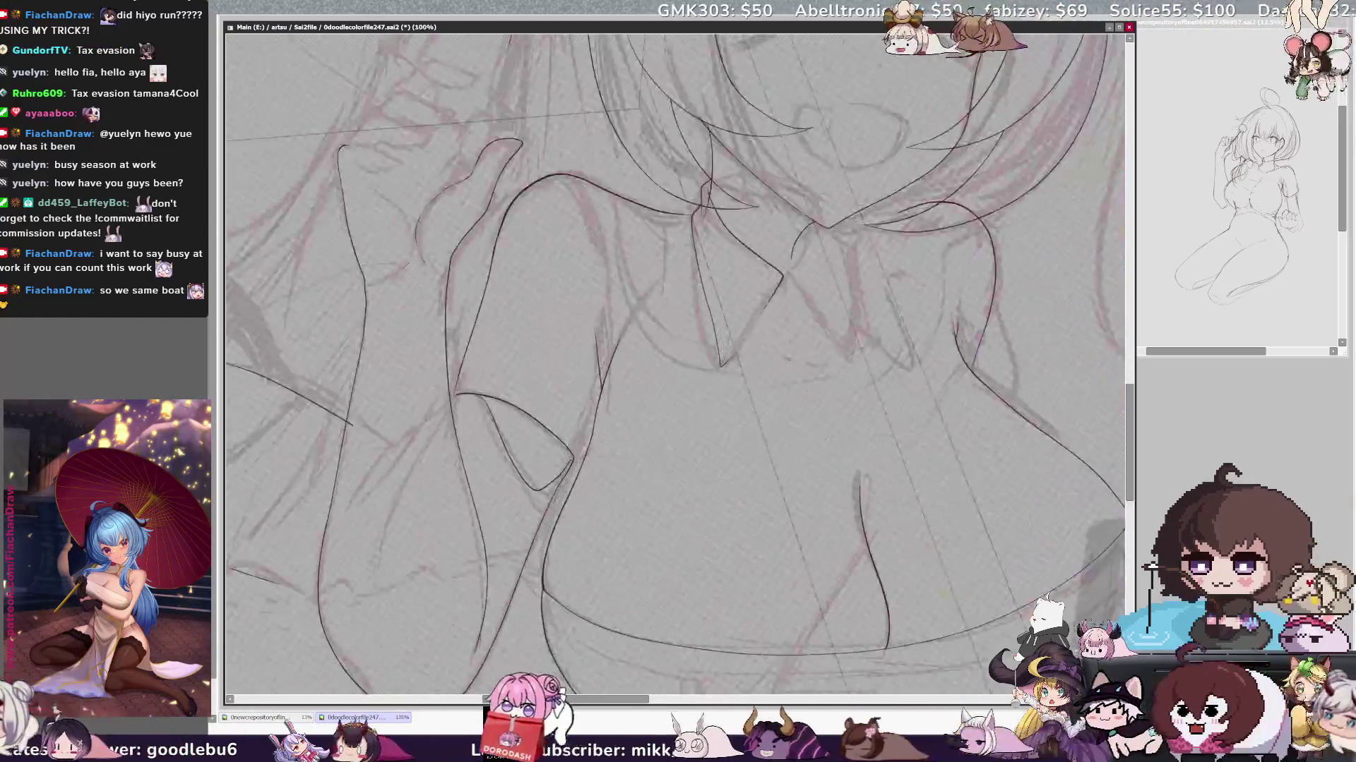
scroll(635, 371, up, 3)
scroll(674, 366, down, 5)
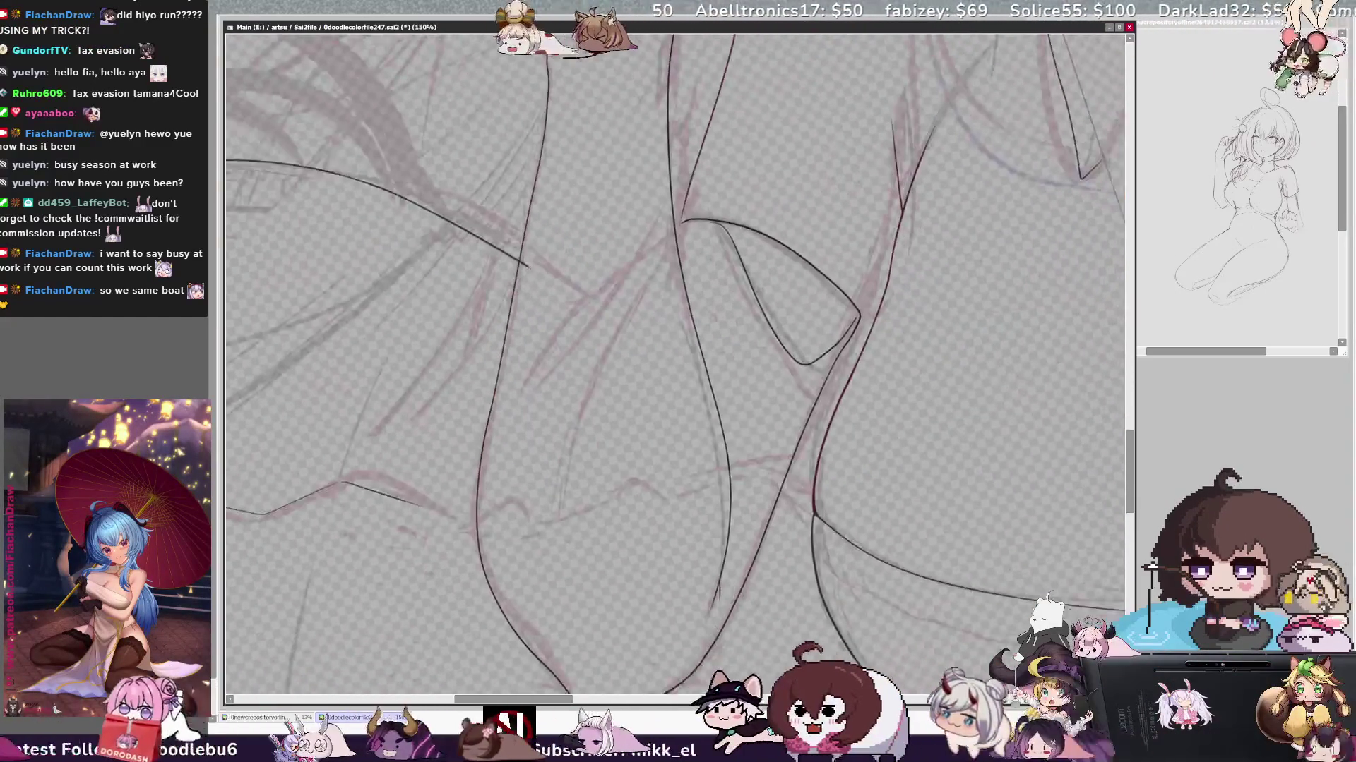
- Ink two long contour curves and close off a small shape over the close-up sketch
drag(569, 48, 577, 694)
drag(693, 48, 742, 615)
drag(703, 235, 827, 379)
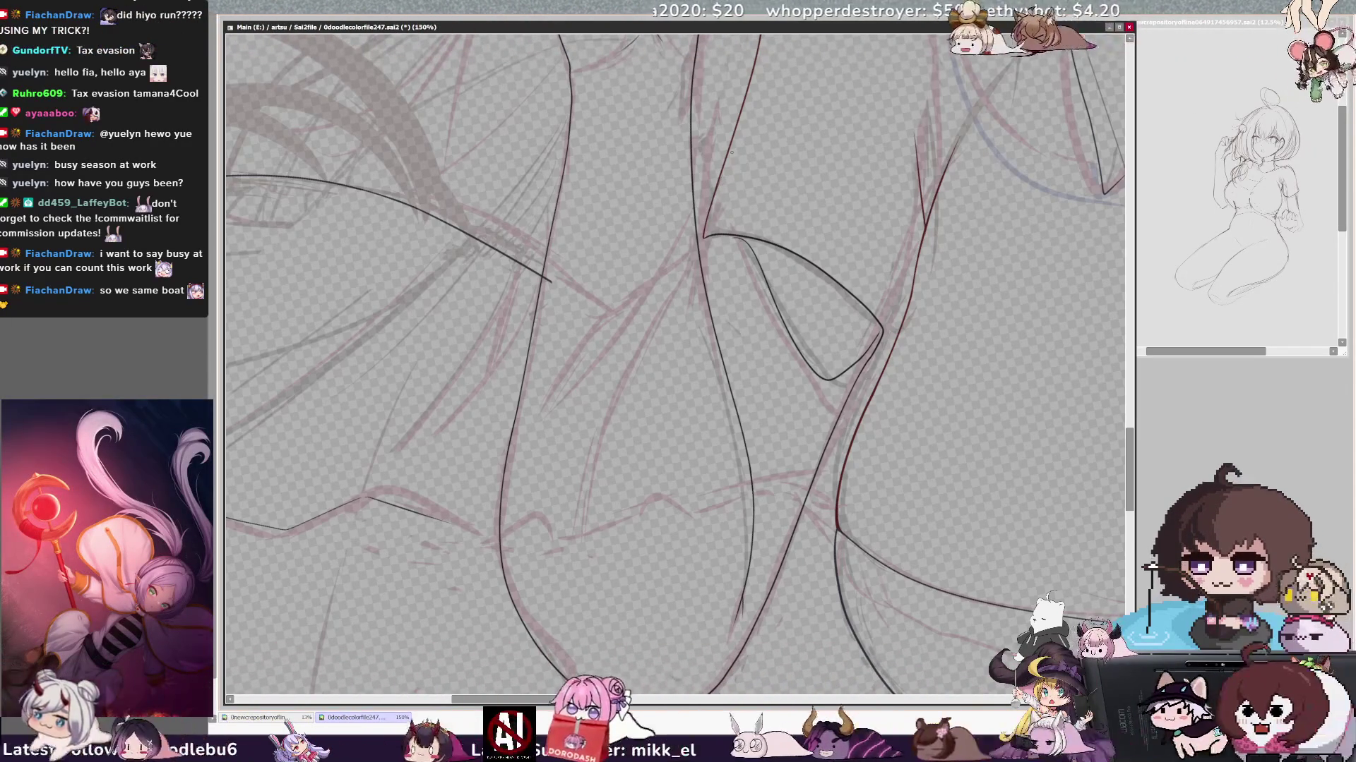
- Check the new lines in mirrored view, flip back, and zoom out to see more of the drawing
key(h)
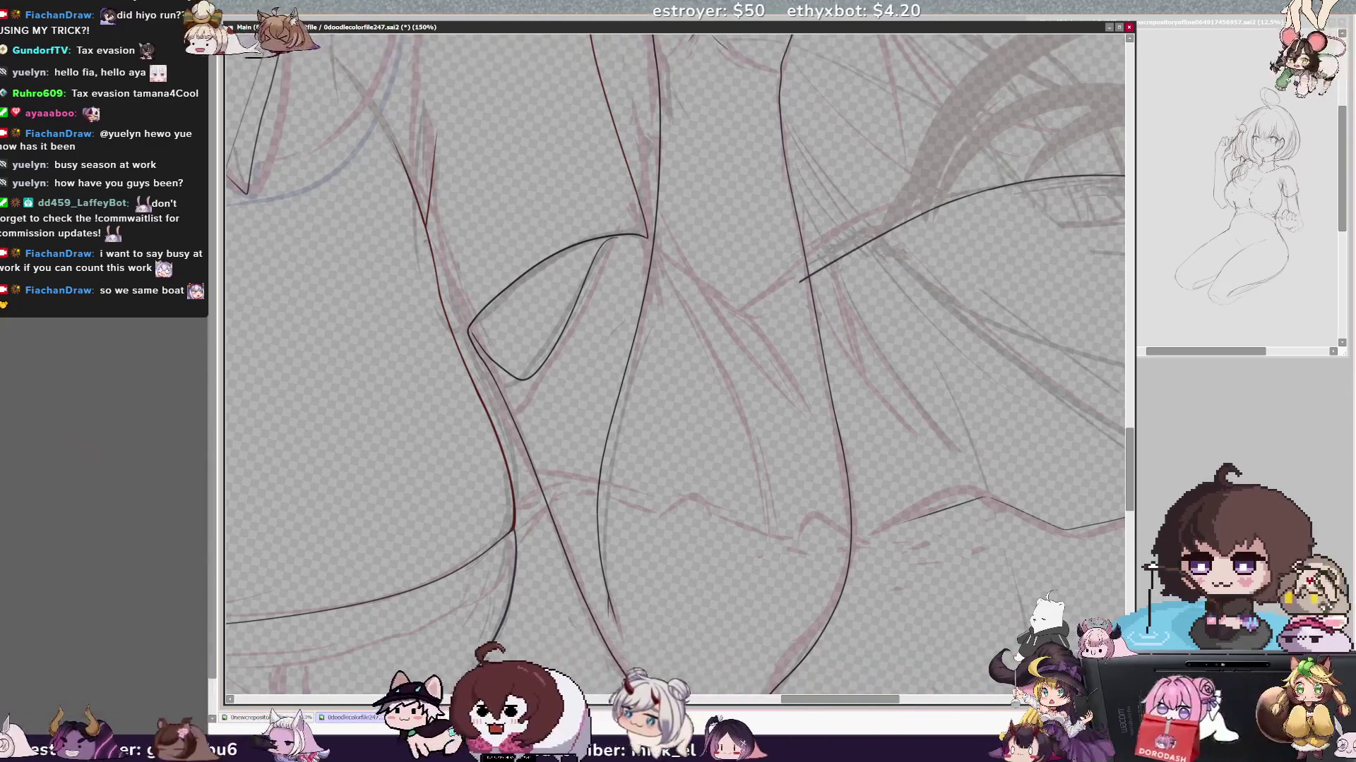
key(h)
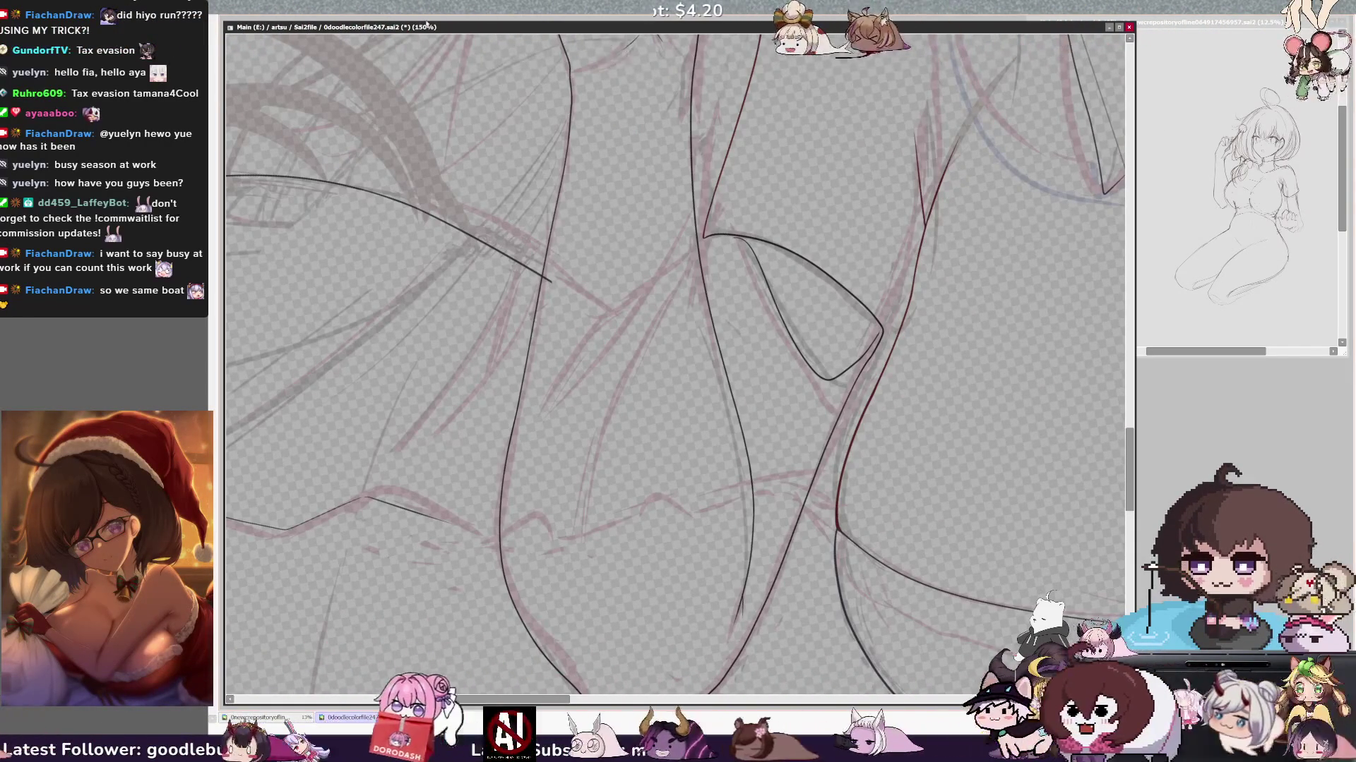
key(ctrl+minus)
scroll(674, 365, right, 3)
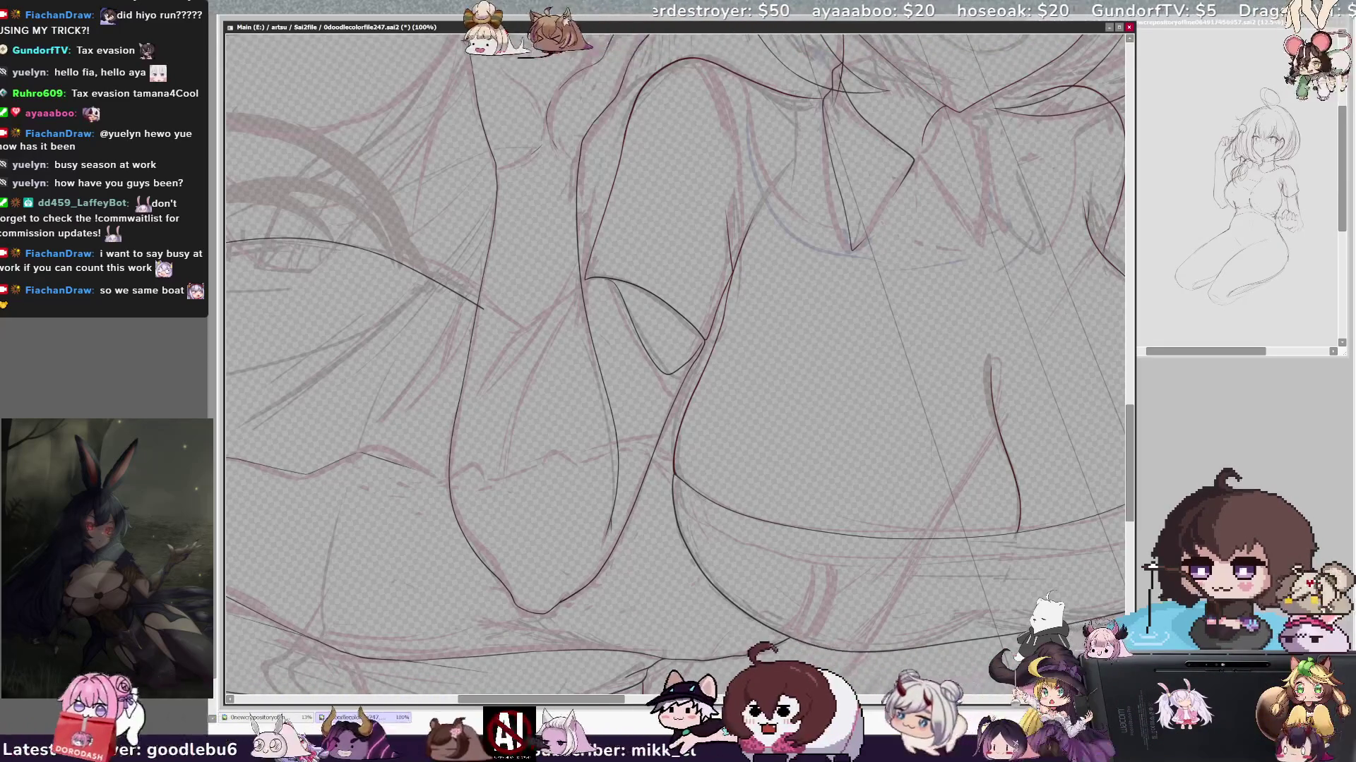
scroll(636, 382, up, 1)
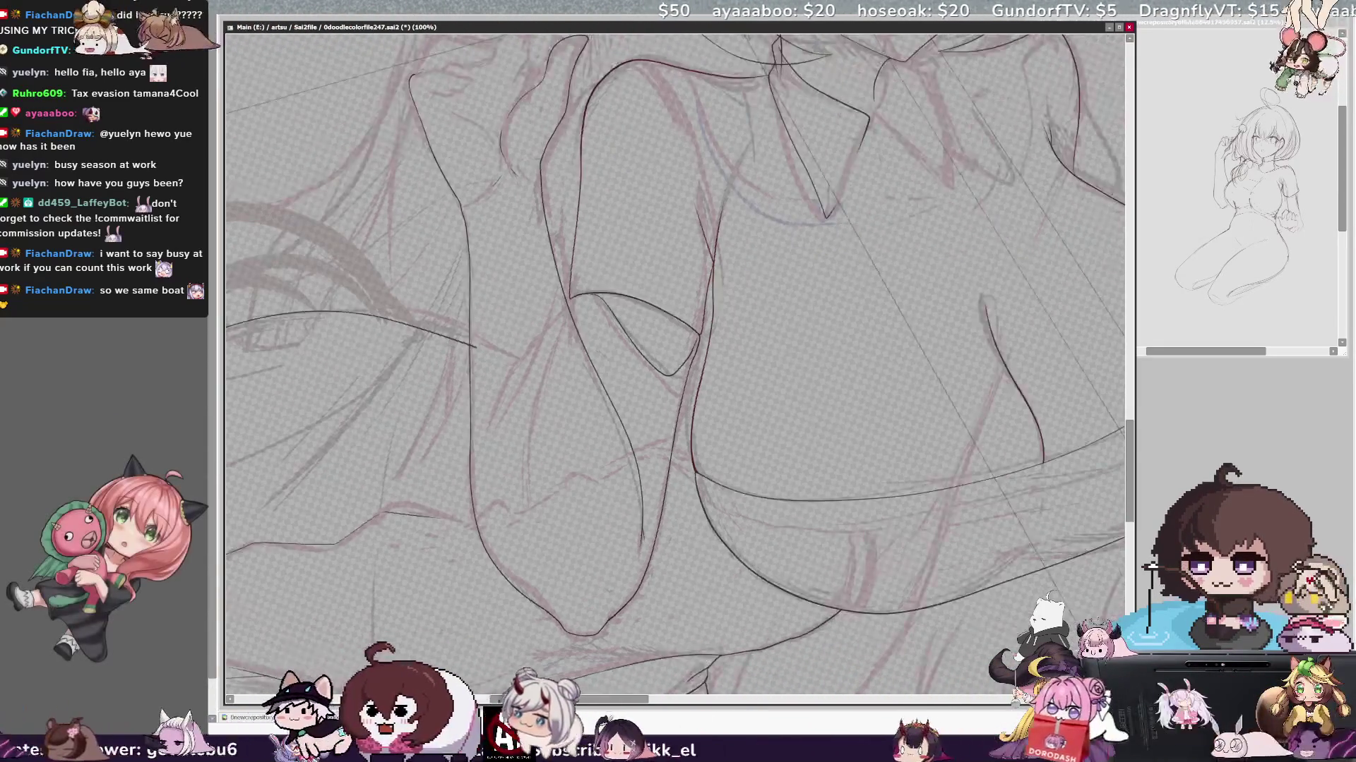
scroll(635, 382, up, 1)
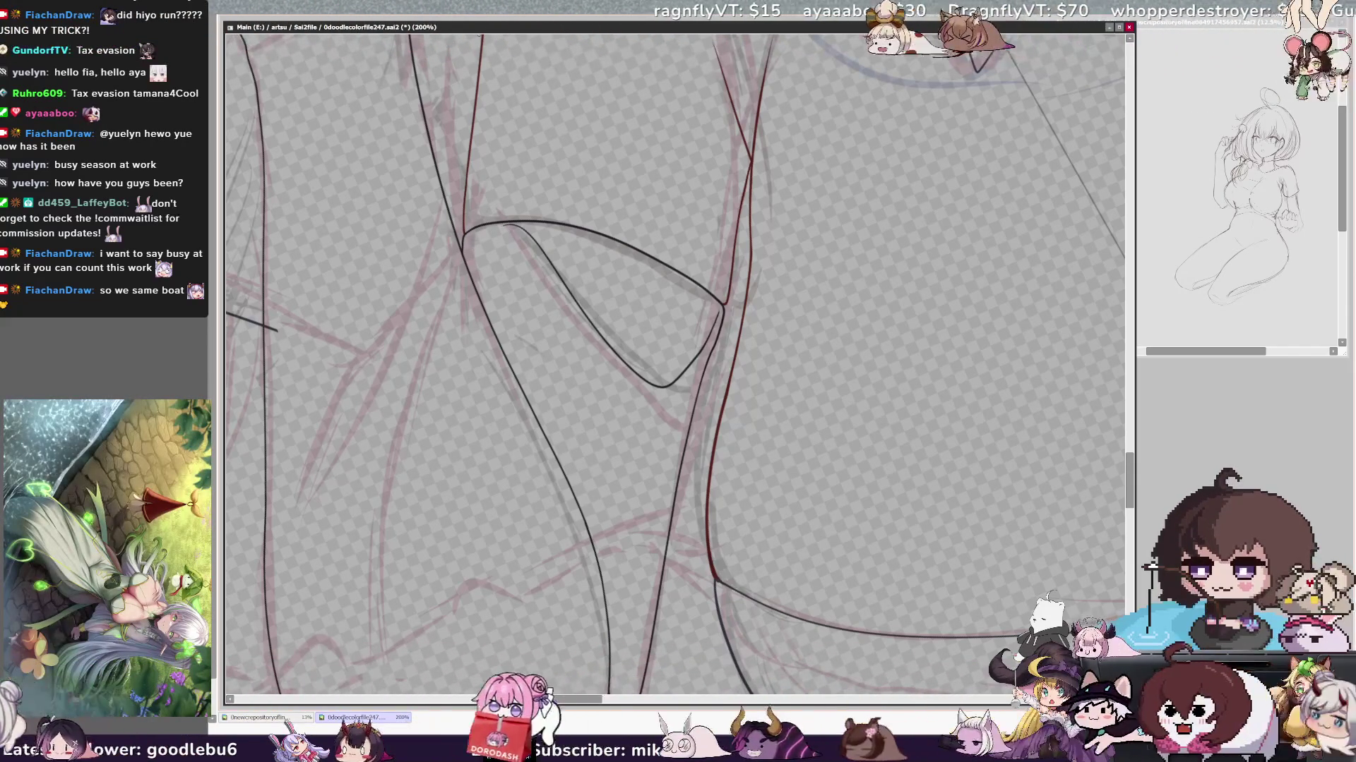
- Rotate the canvas view to a comfortable angle for inking the pointed shape
drag(675, 366, 742, 317)
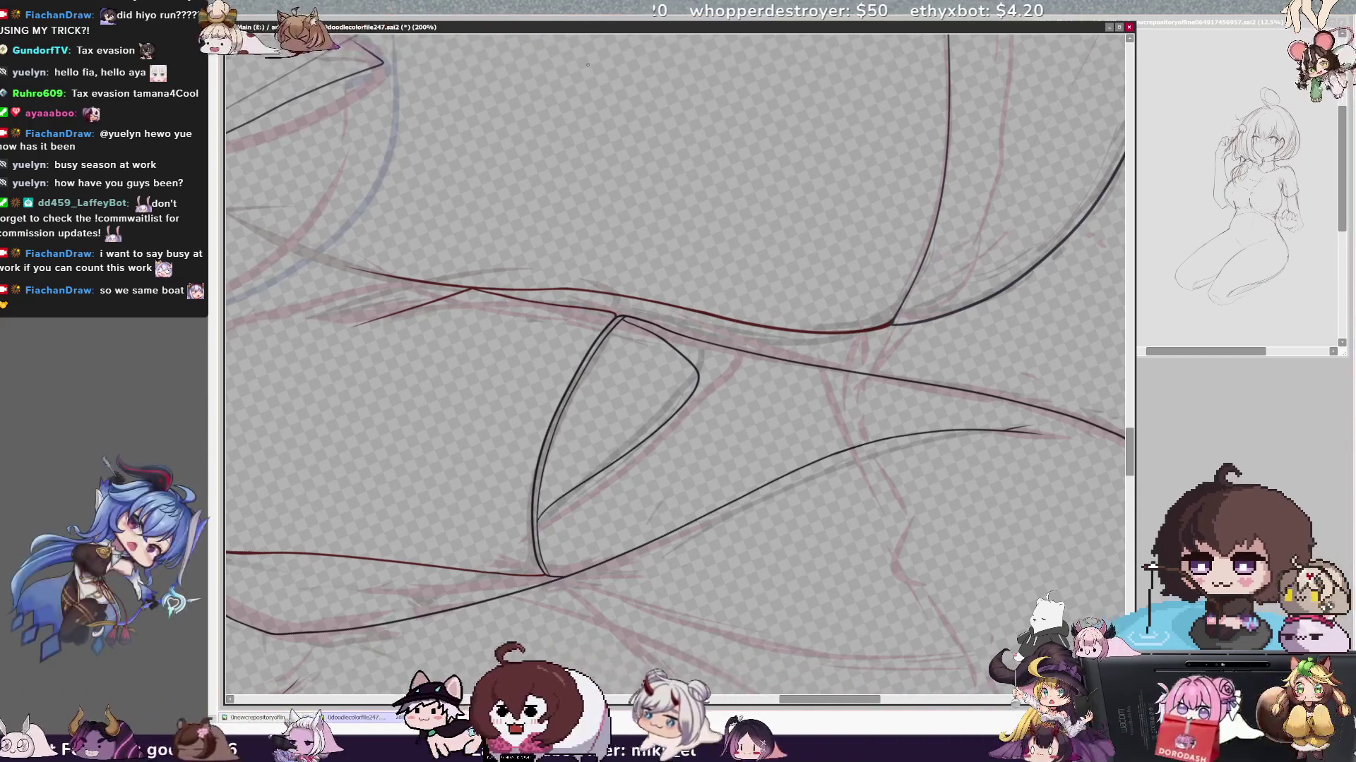
scroll(675, 365, down, 1)
scroll(675, 365, down, 1)
scroll(675, 366, down, 2)
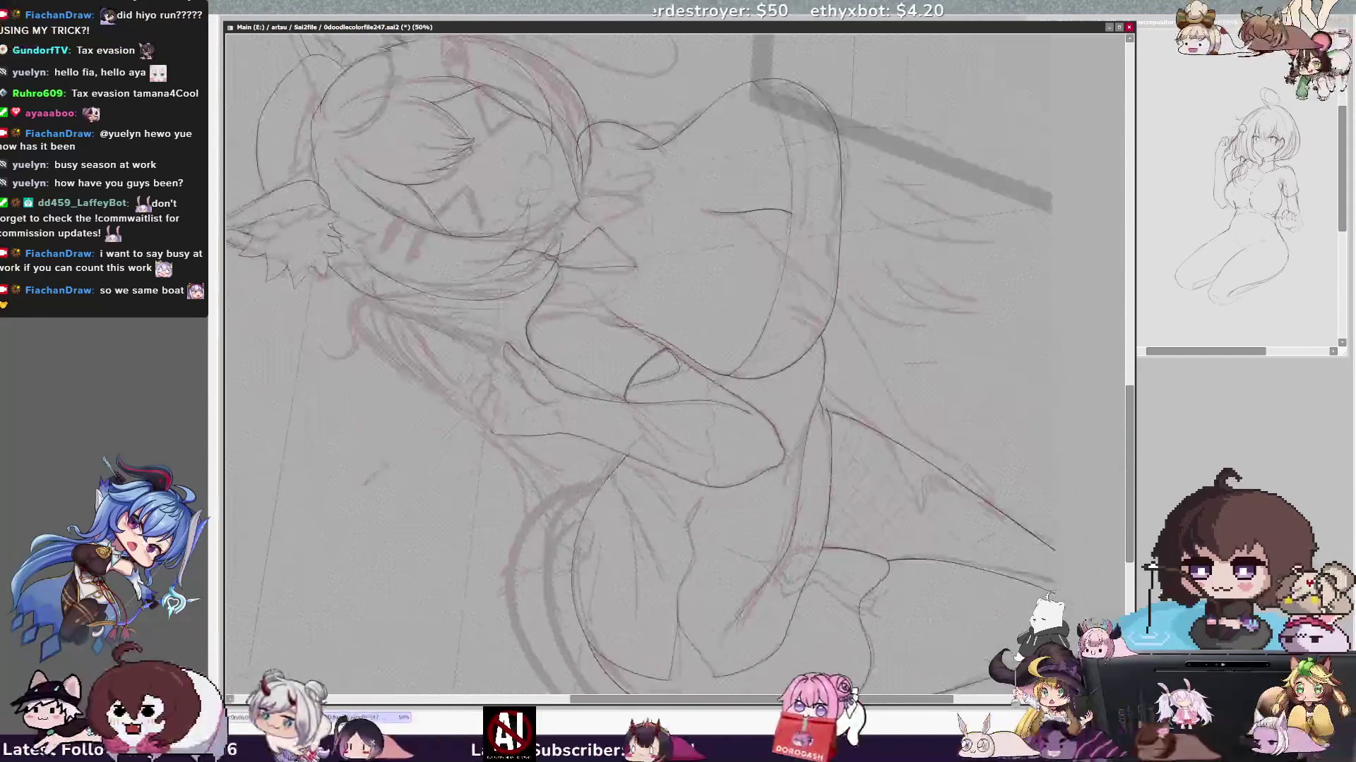
- Straighten the canvas and switch to the 0doodlecolorfile2478.sai2 document window
key(Home)
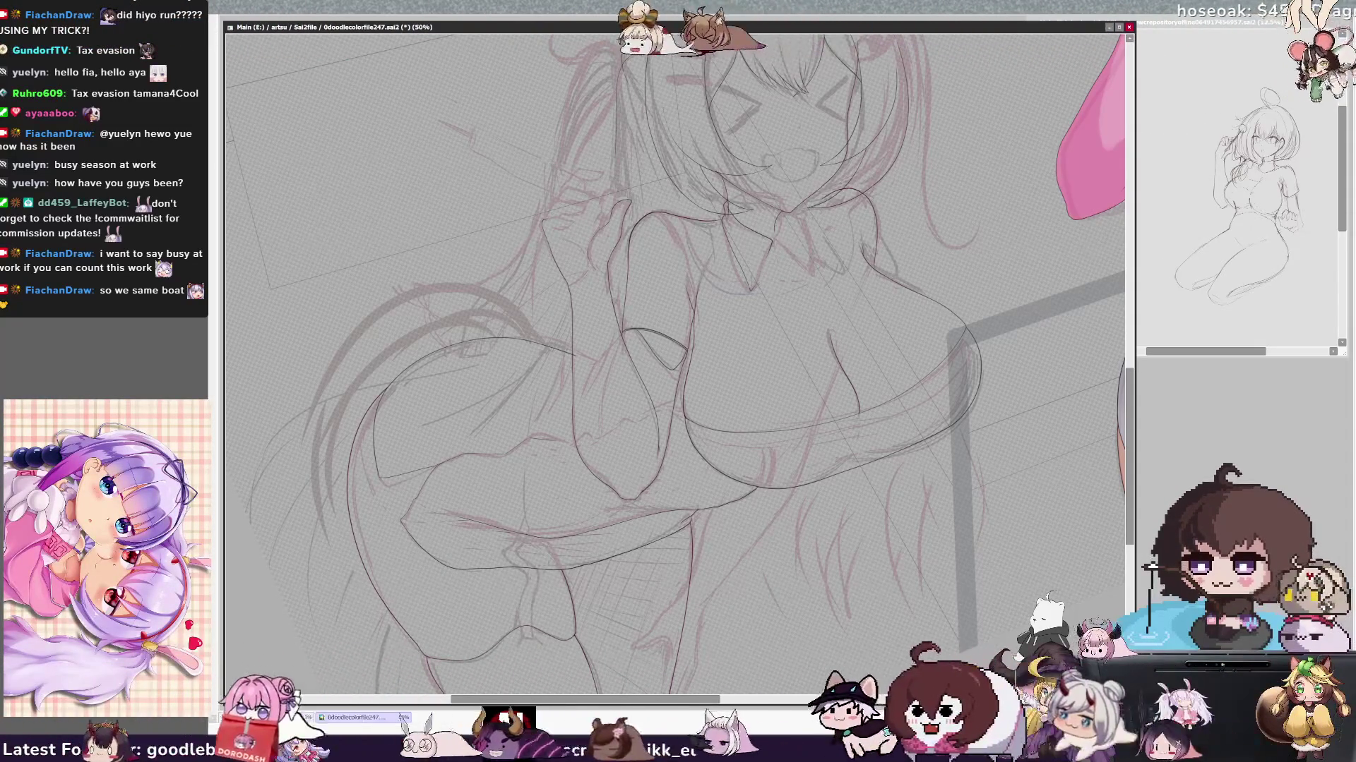
key(alt+Tab)
key(alt+Tab)
key(ctrl+Tab)
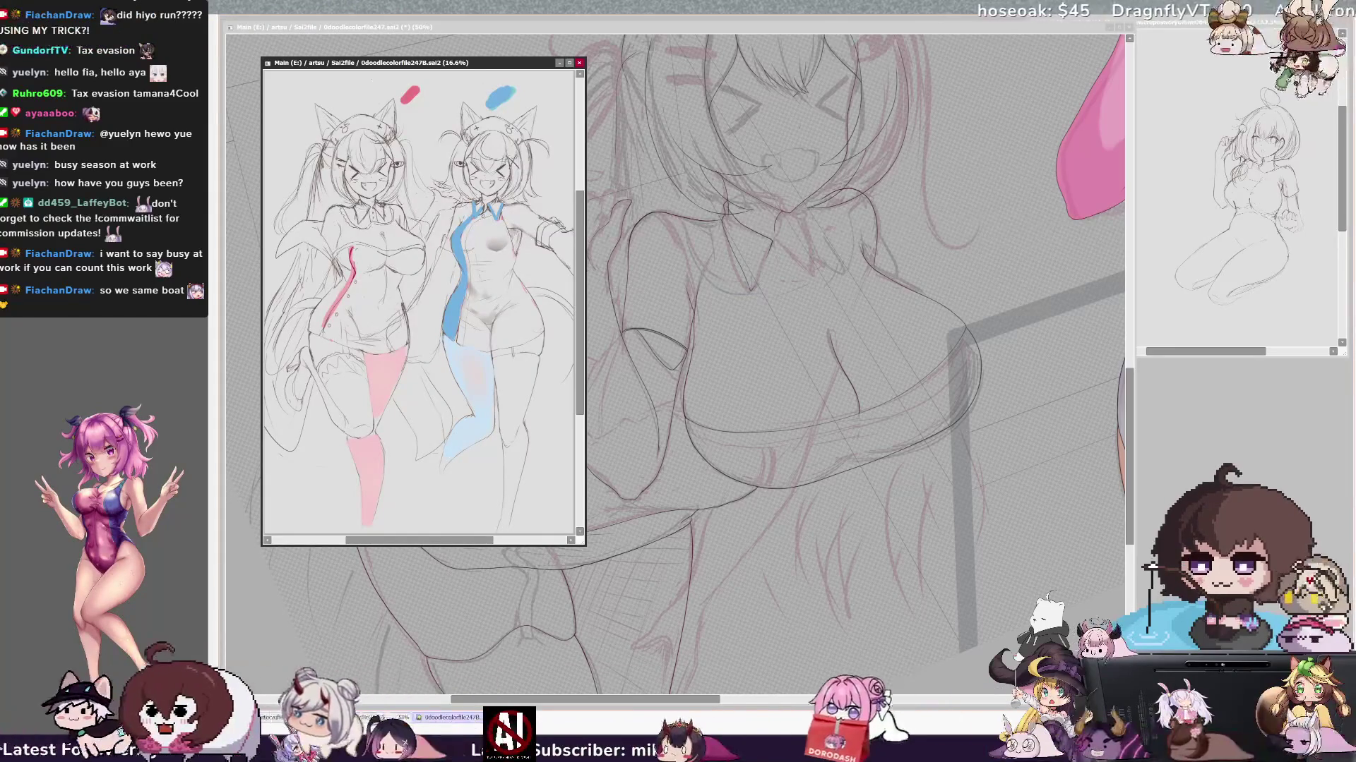
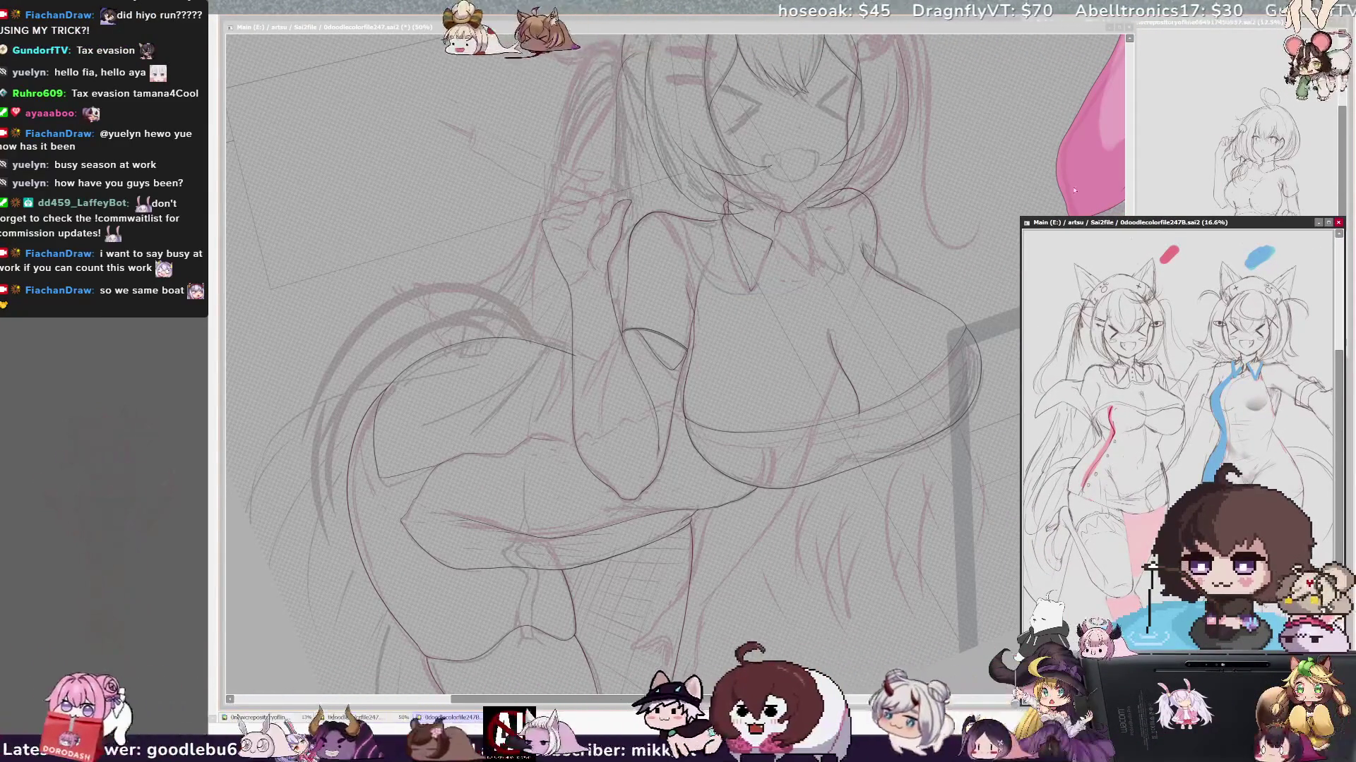
scroll(1181, 435, down, 1)
scroll(1180, 434, up, 2)
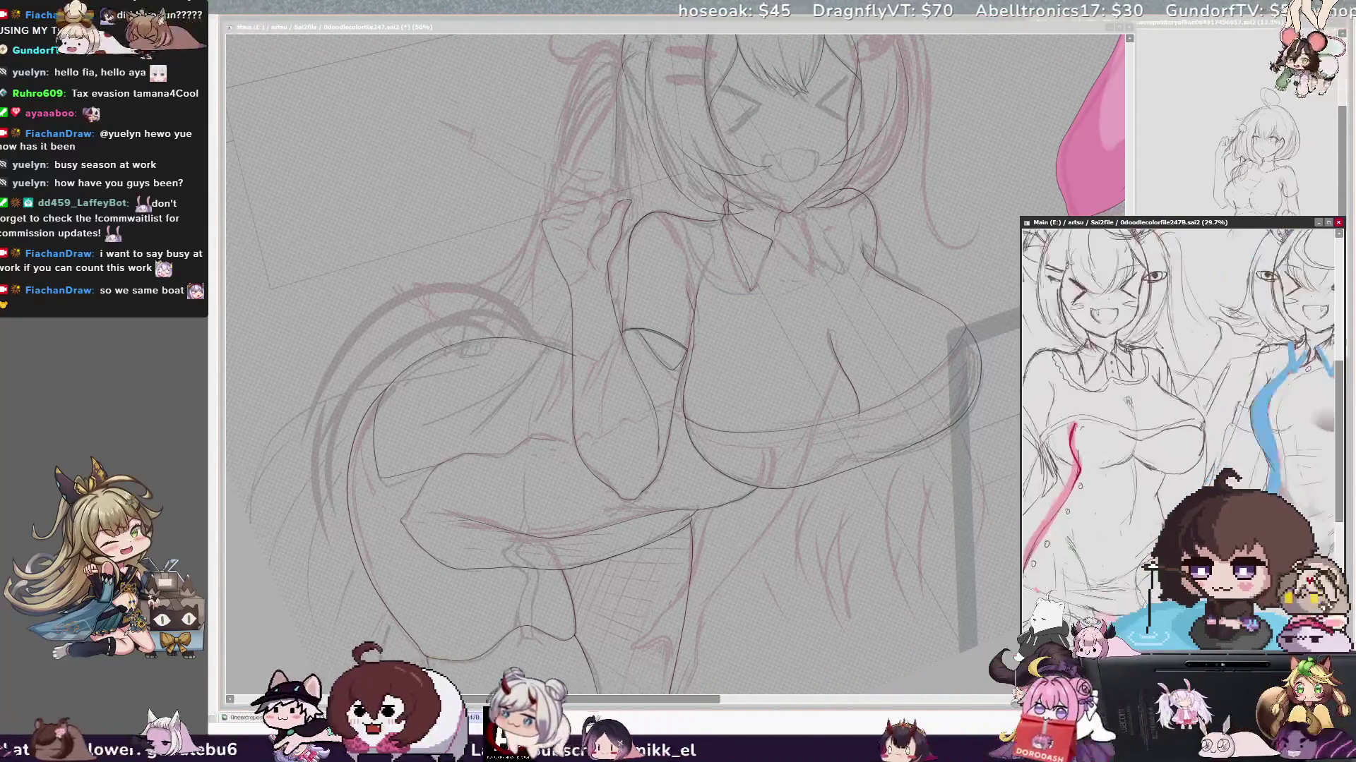
scroll(1181, 434, up, 1)
scroll(1181, 435, up, 1)
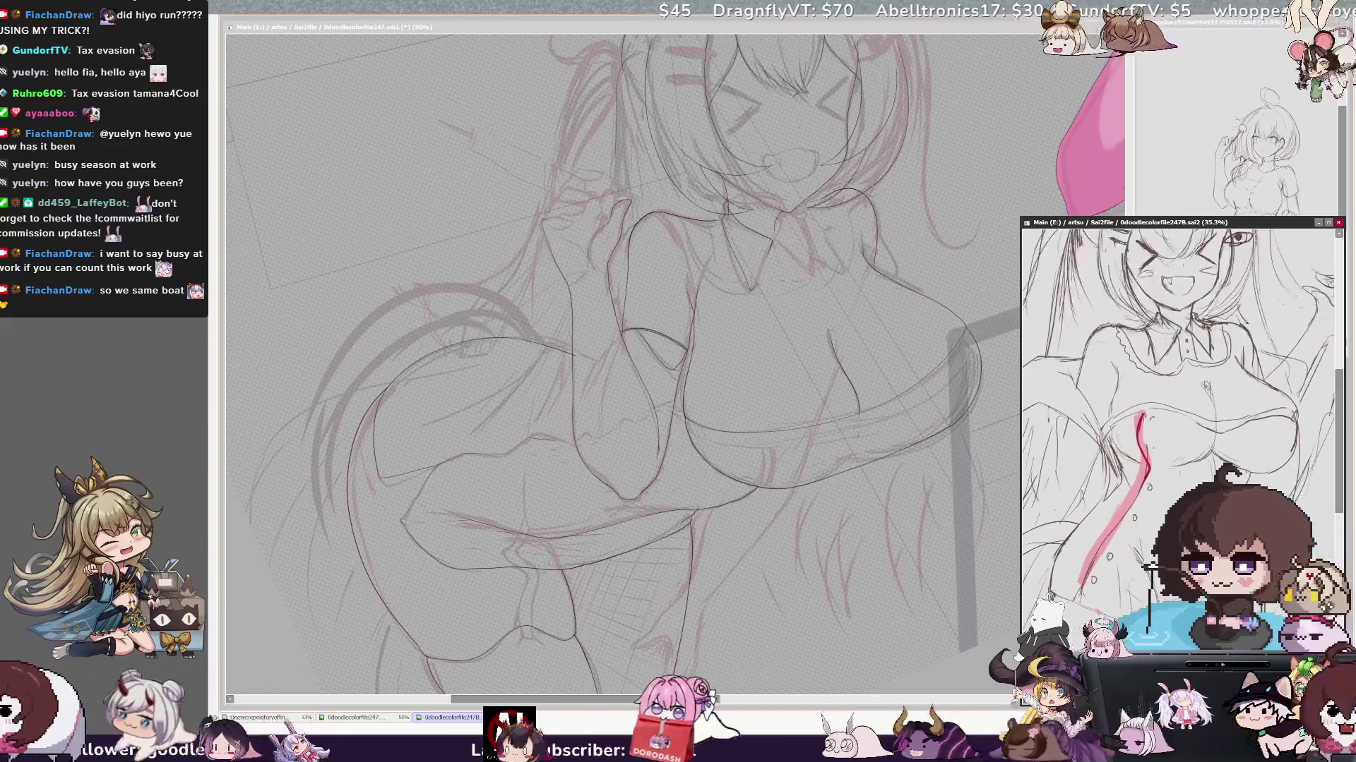
scroll(1182, 434, up, 1)
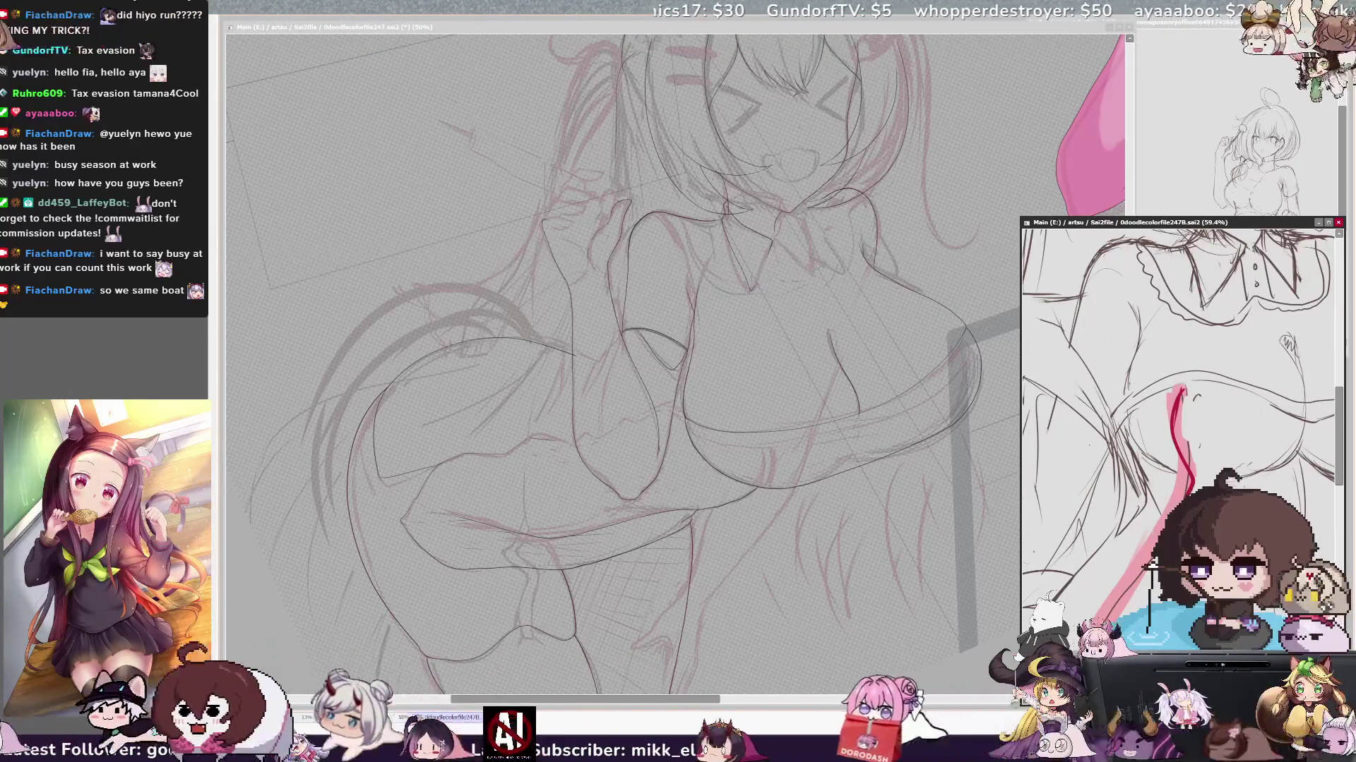
scroll(1181, 435, down, 2)
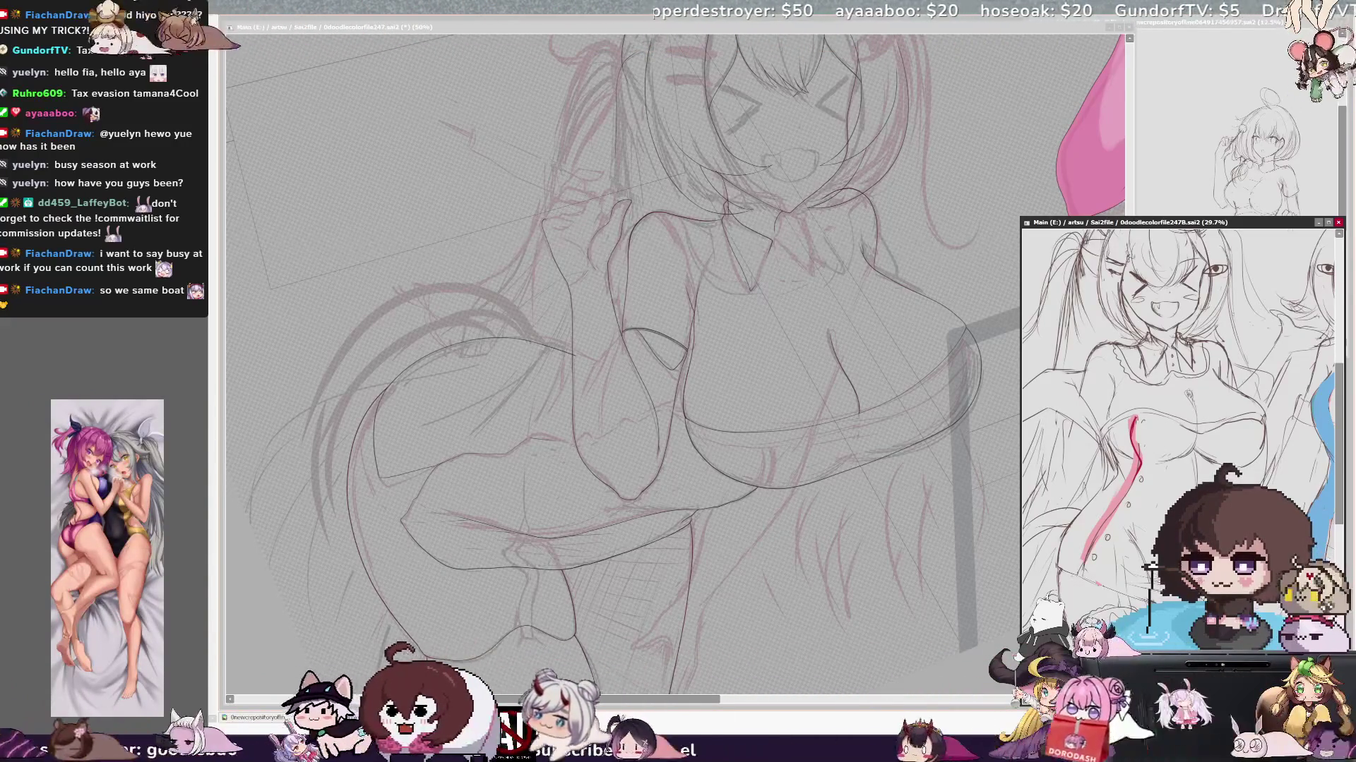
scroll(1150, 569, down, 1)
scroll(1148, 569, down, 1)
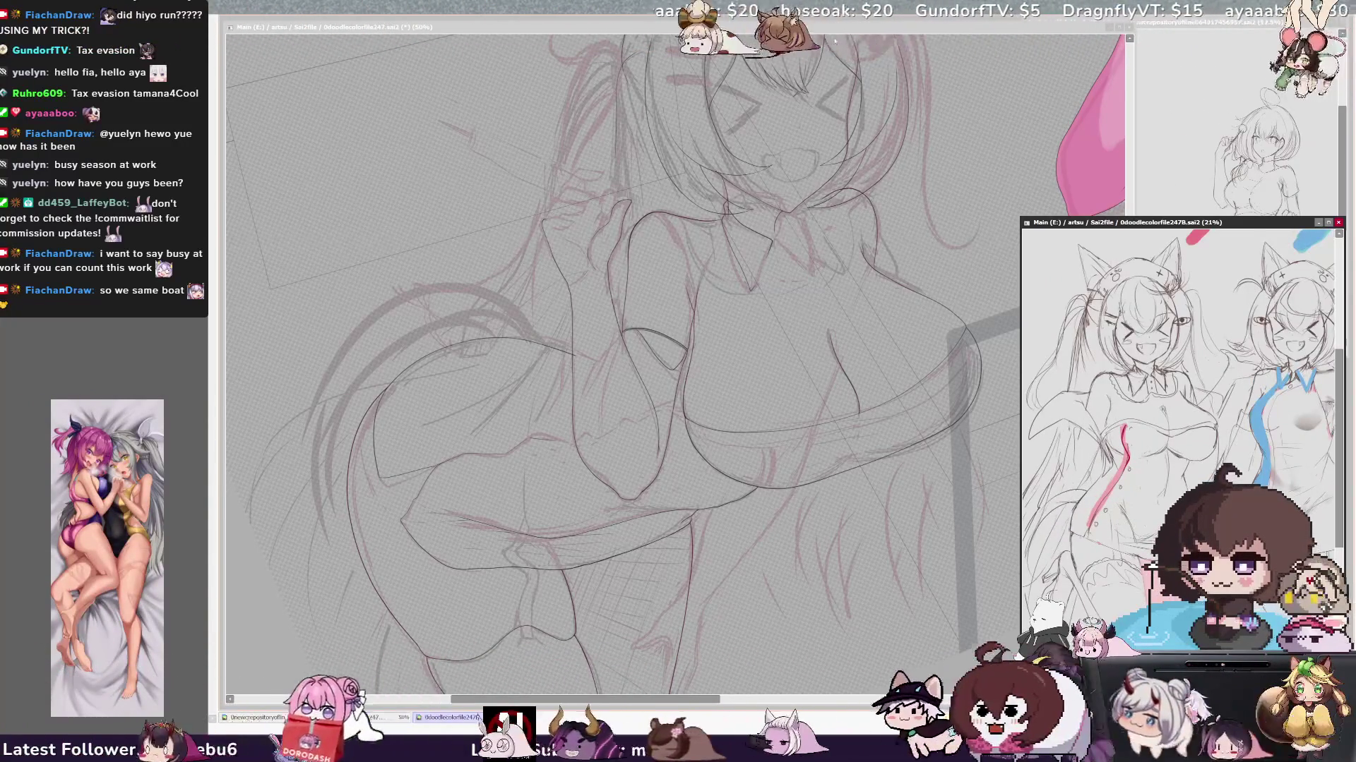
- Bring the main line-art canvas back in front of the coloured reference
click(821, 35)
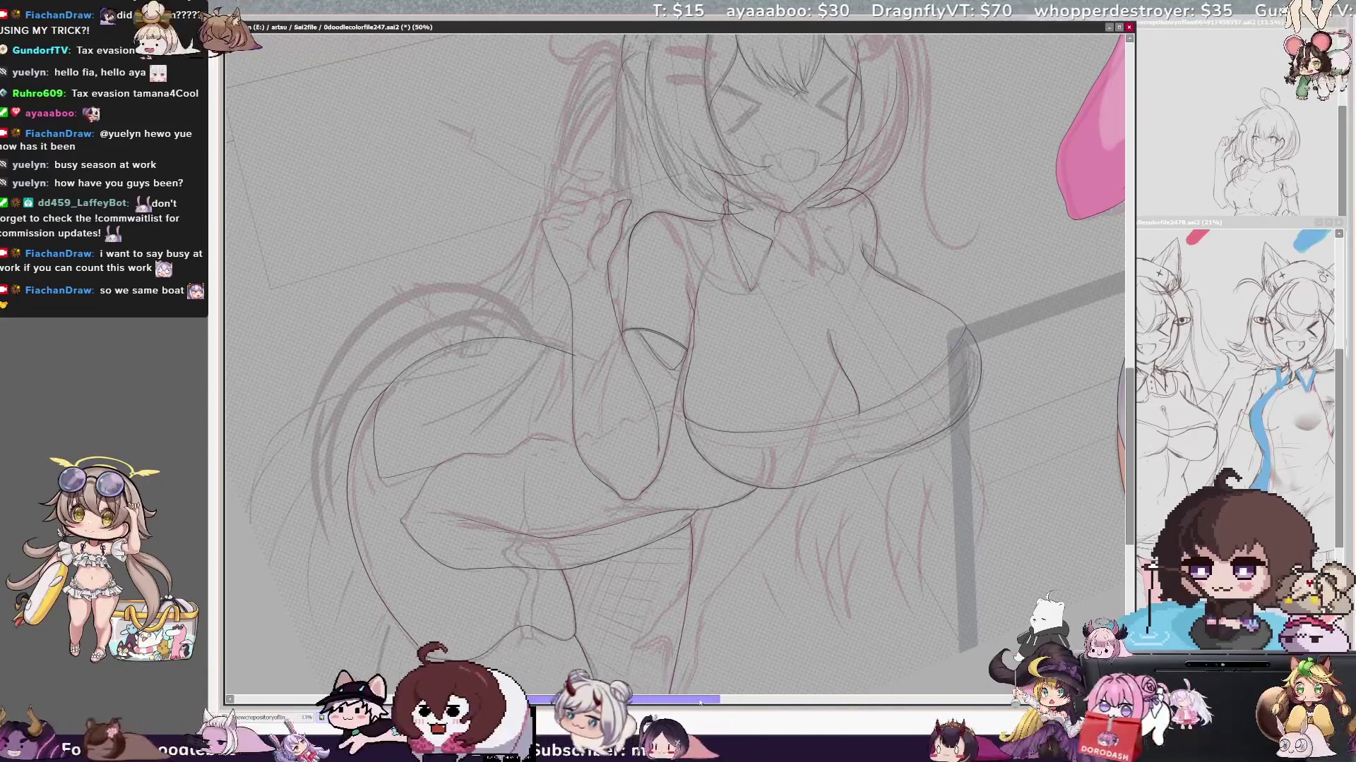
drag(593, 699, 623, 699)
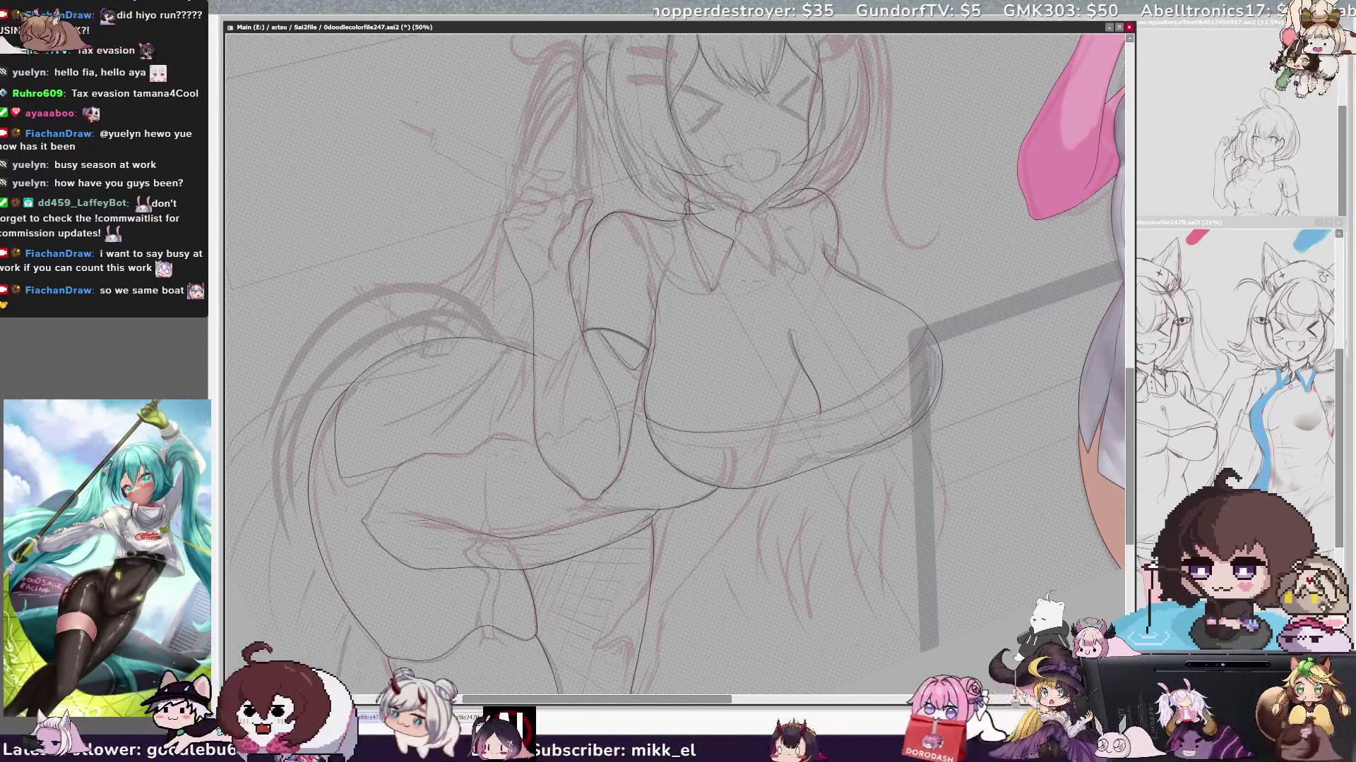
- Flip the view horizontally a few times, leaving the drawing mirrored to check balance
key(h)
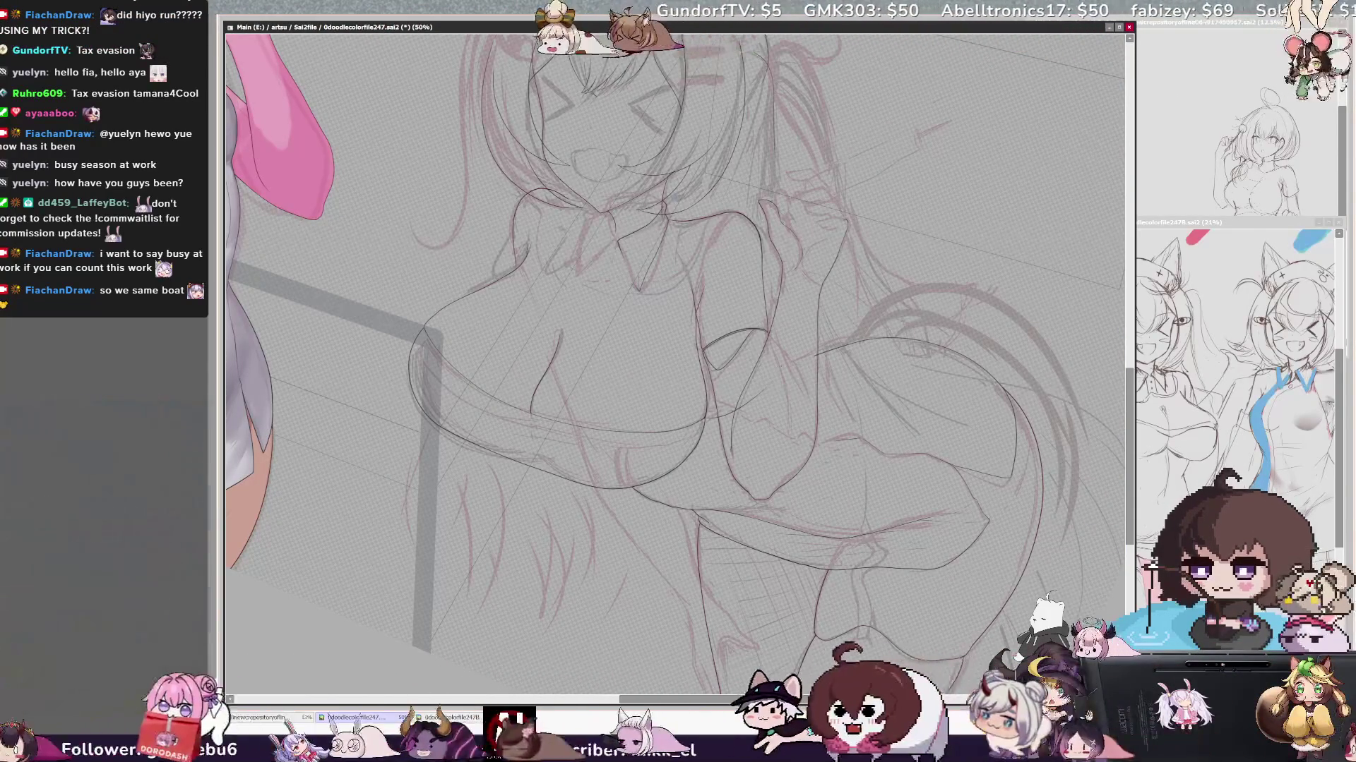
key(h)
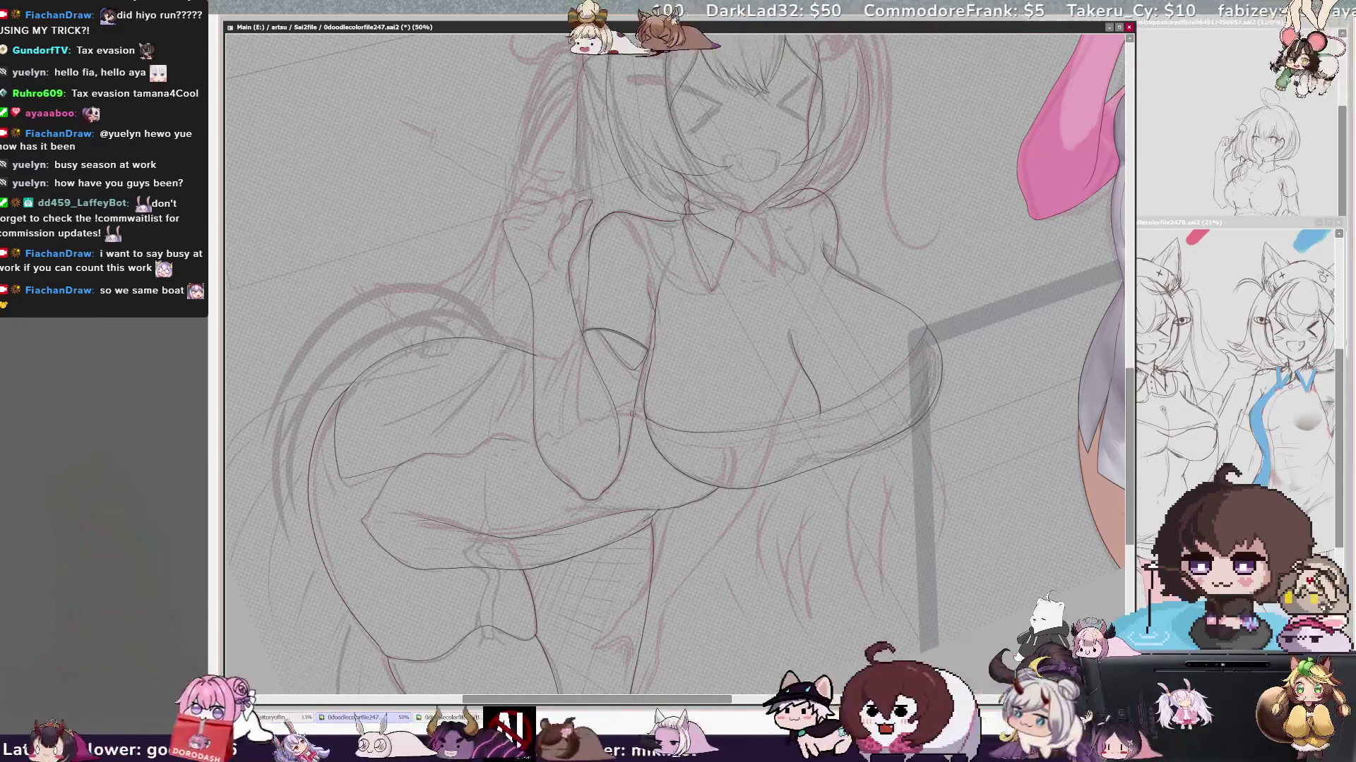
key(h)
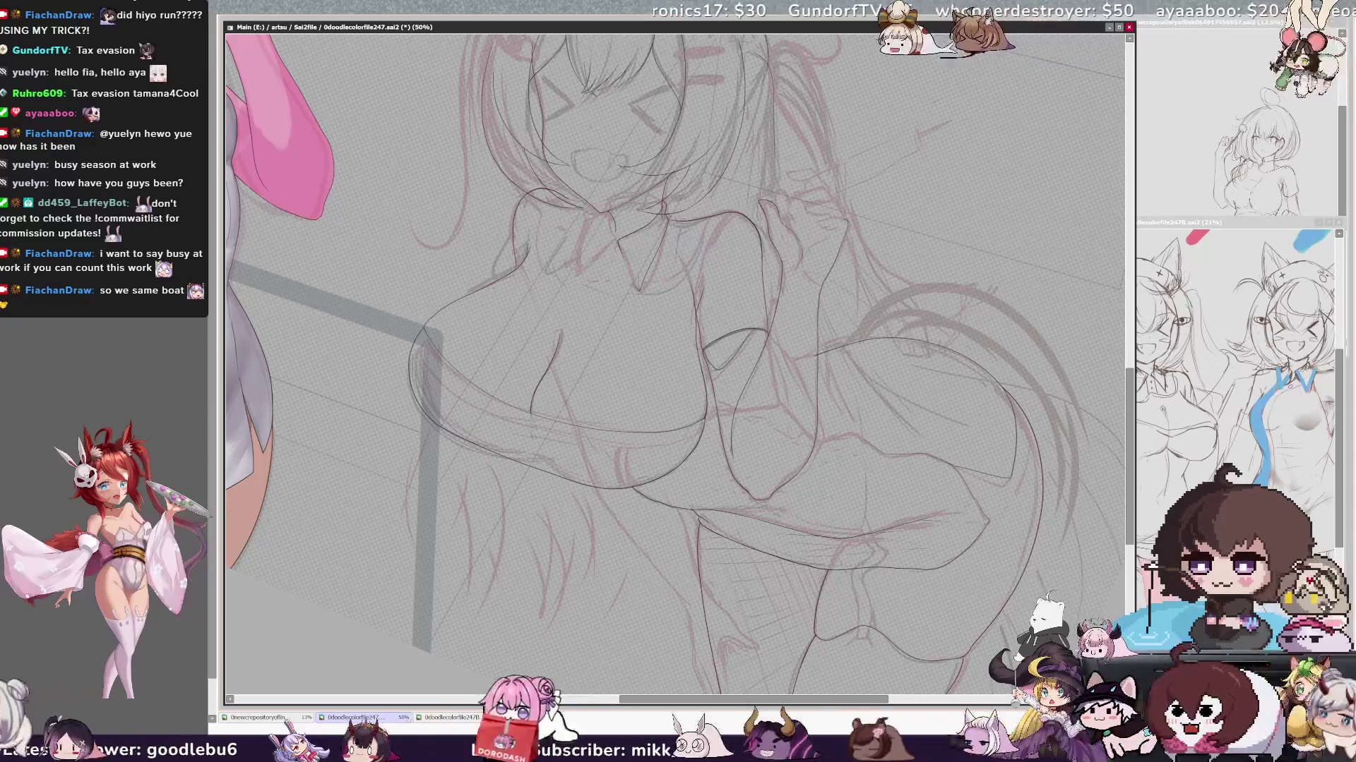
key(ctrl+plus)
key(ctrl+plus)
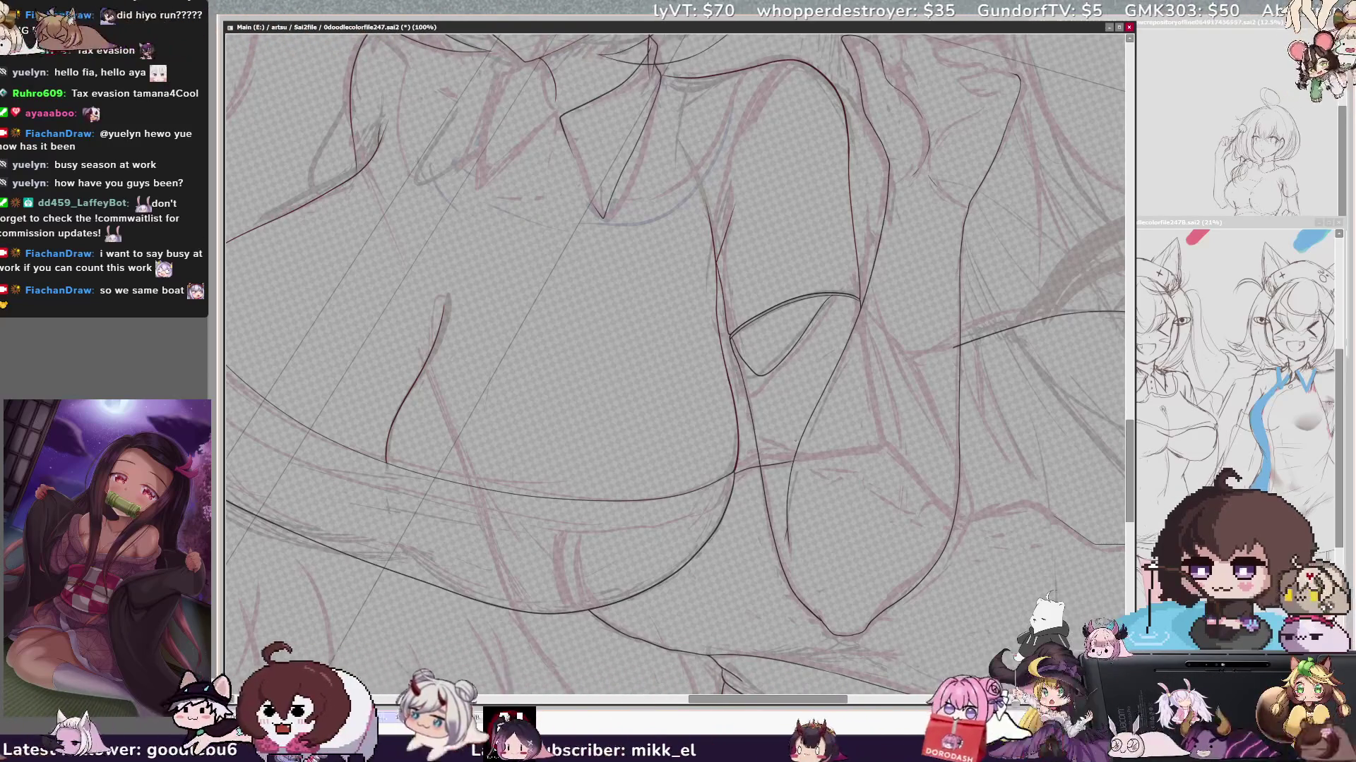
key(minus)
key(h)
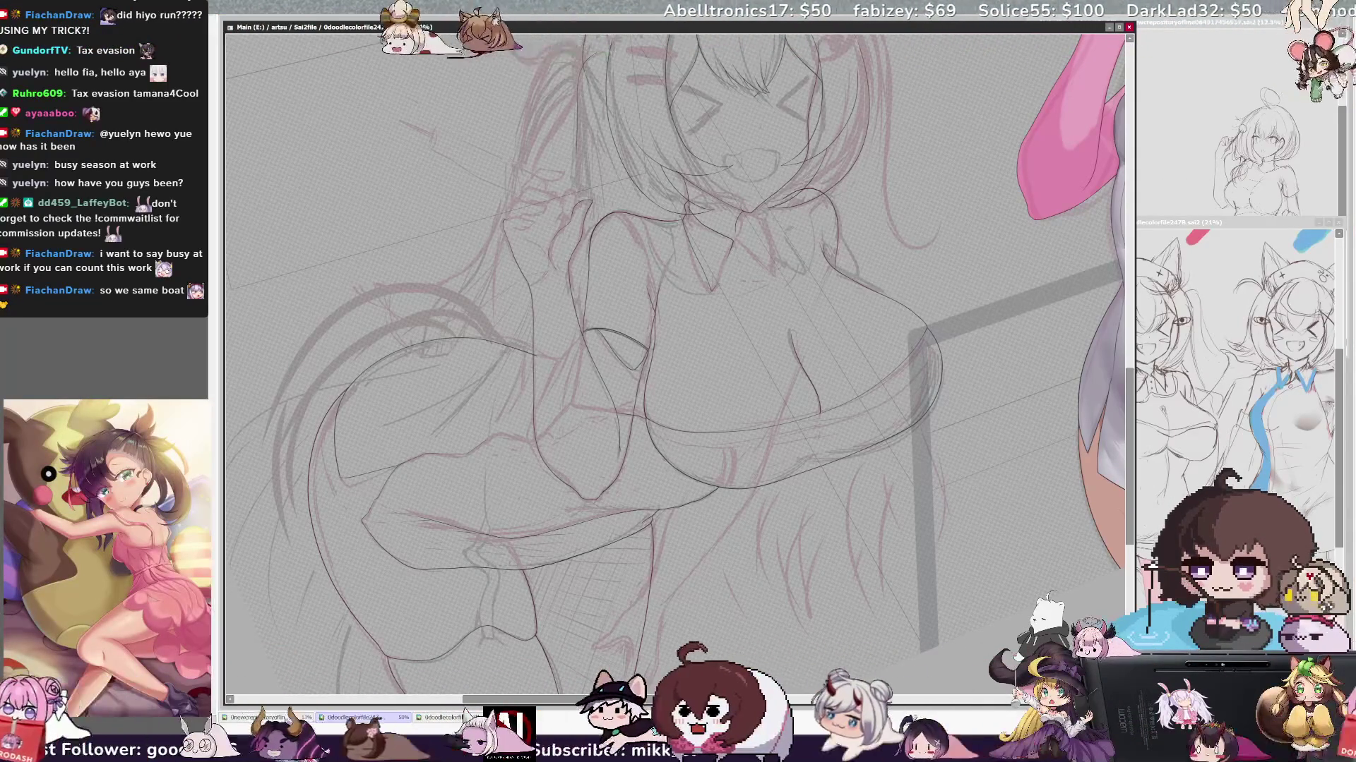
key(h)
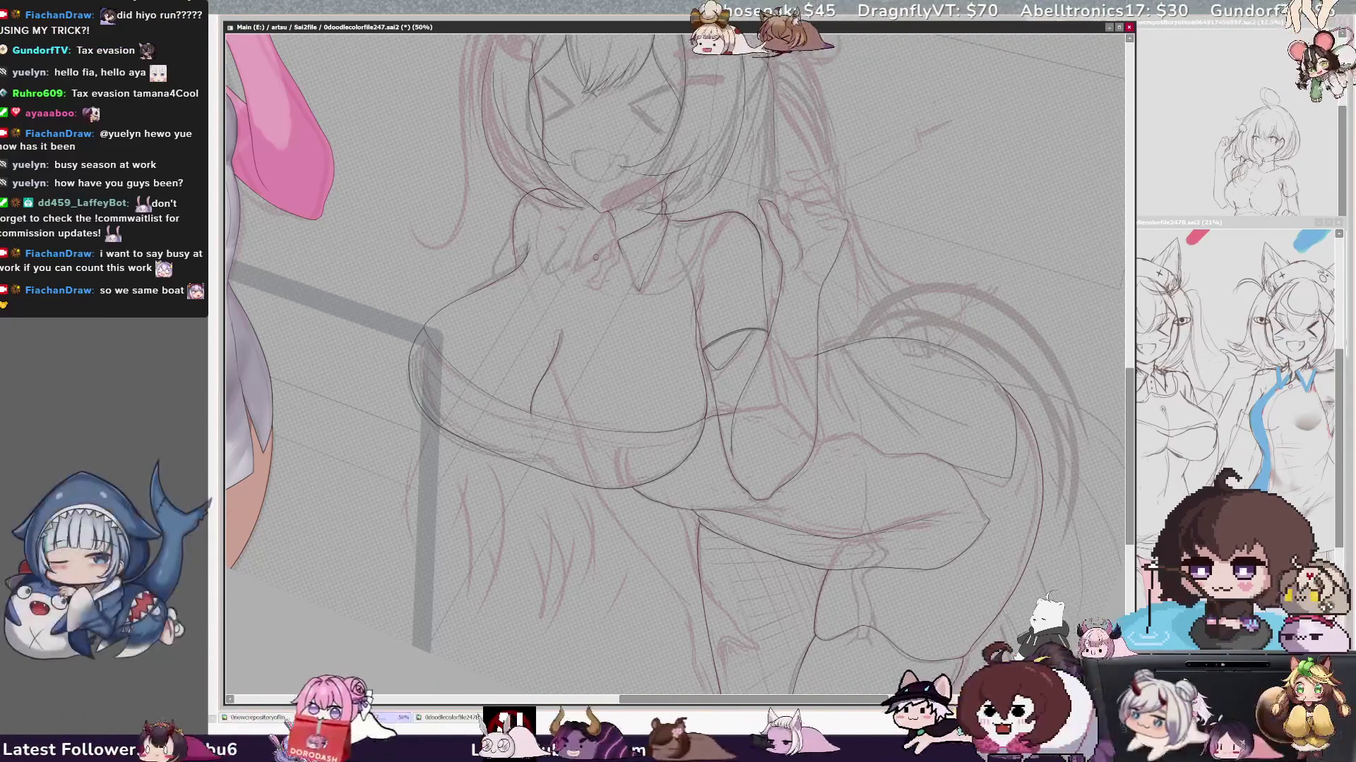
- Ink the collar lines along the neck, unflipping the view partway through
drag(837, 535, 879, 594)
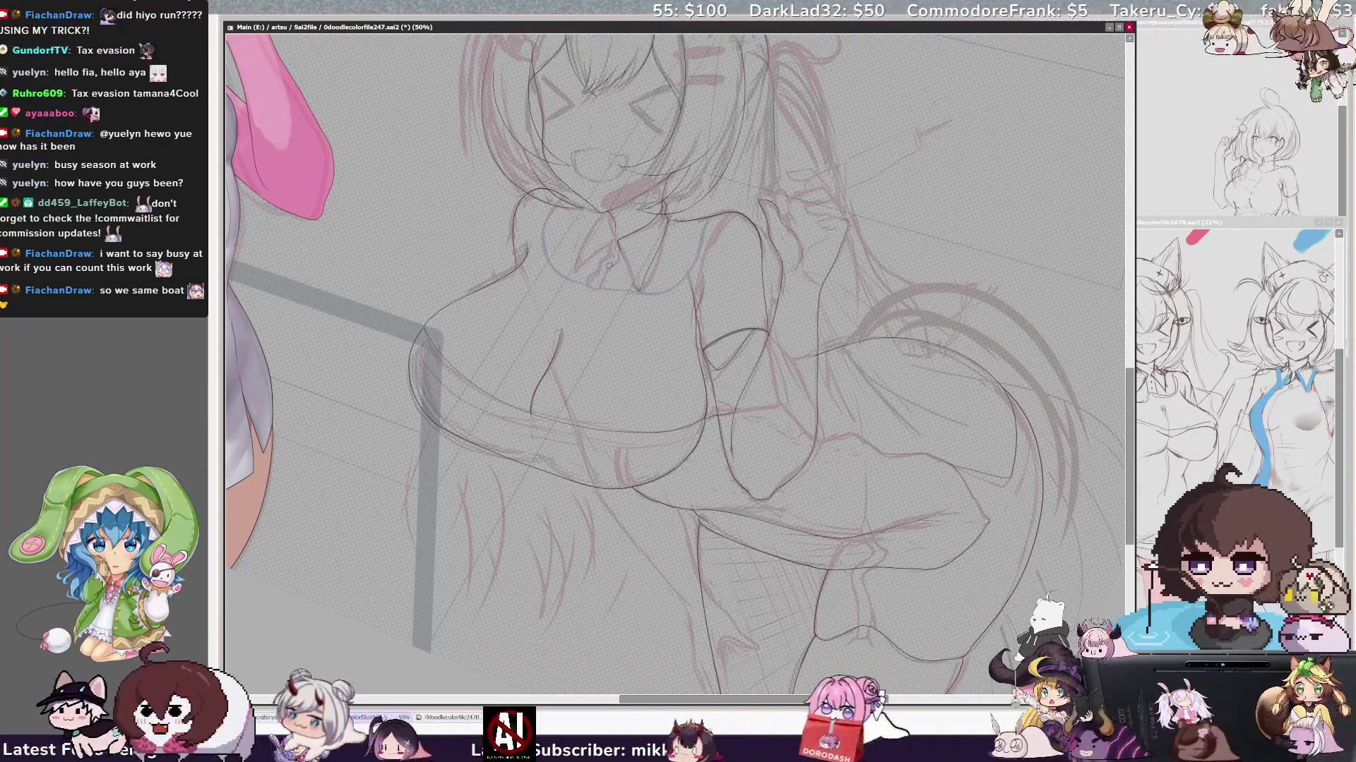
drag(593, 266, 601, 273)
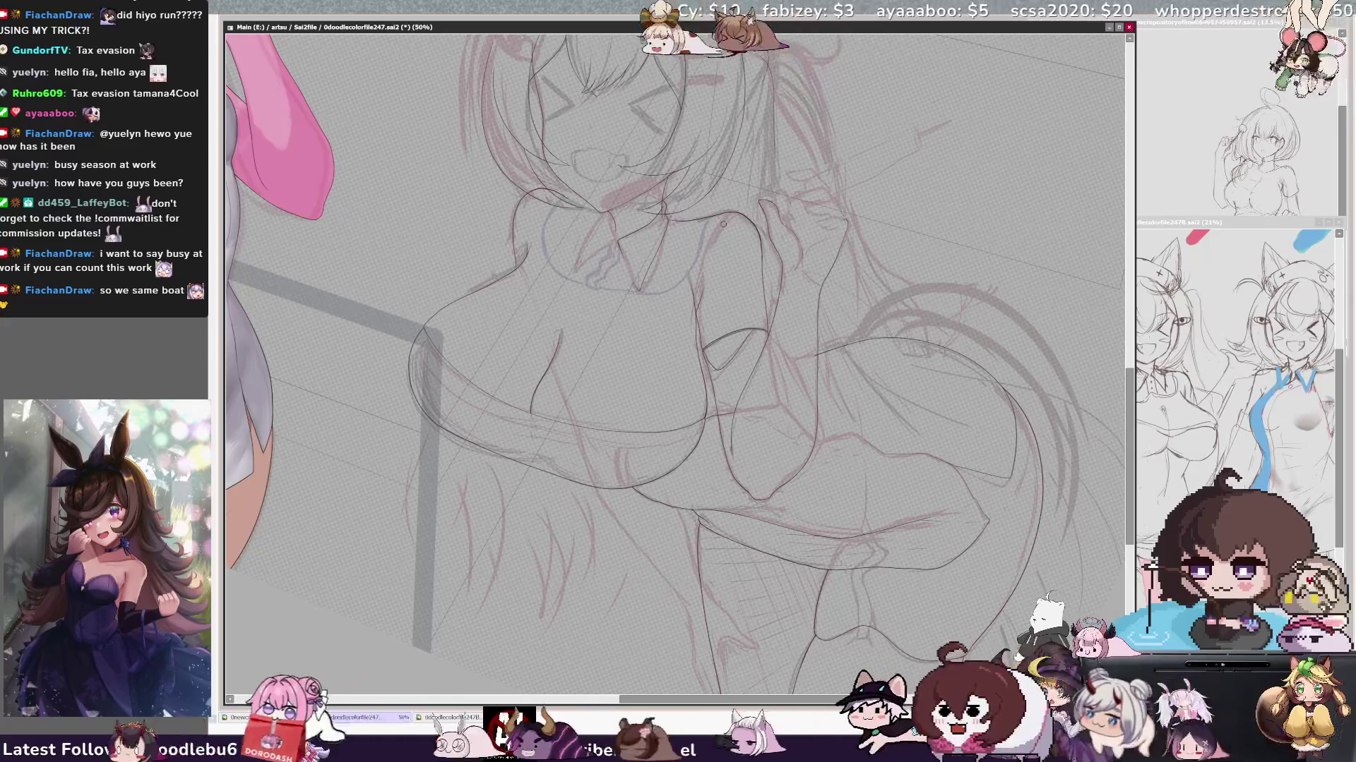
key(h)
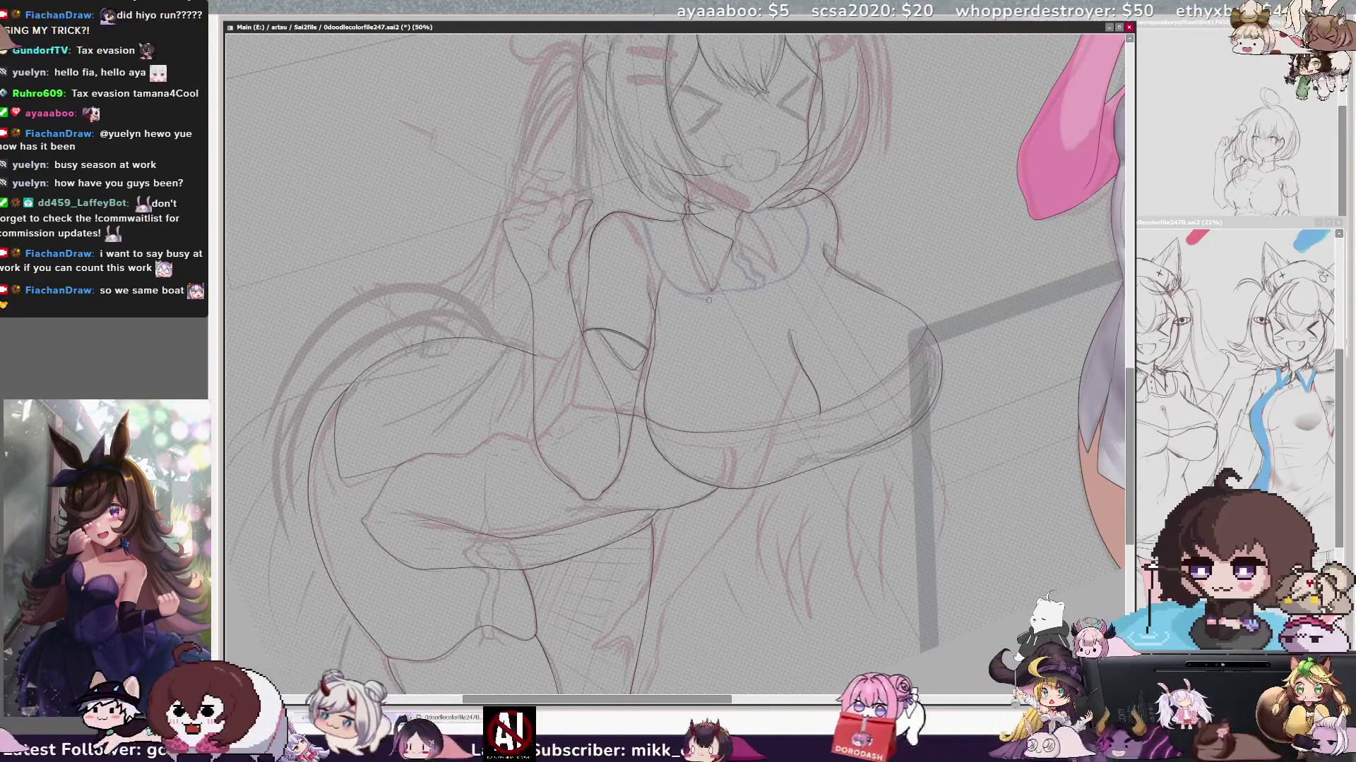
click(760, 246)
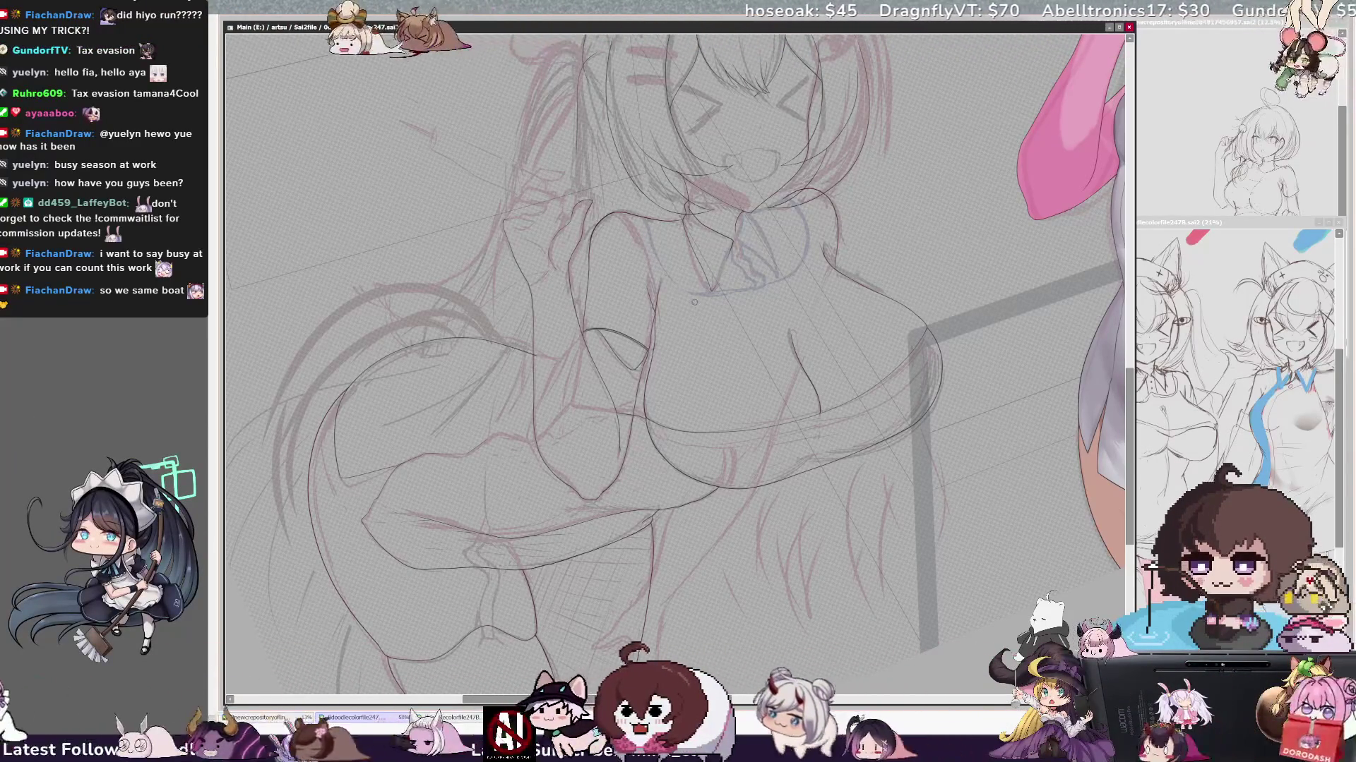
drag(732, 270, 757, 290)
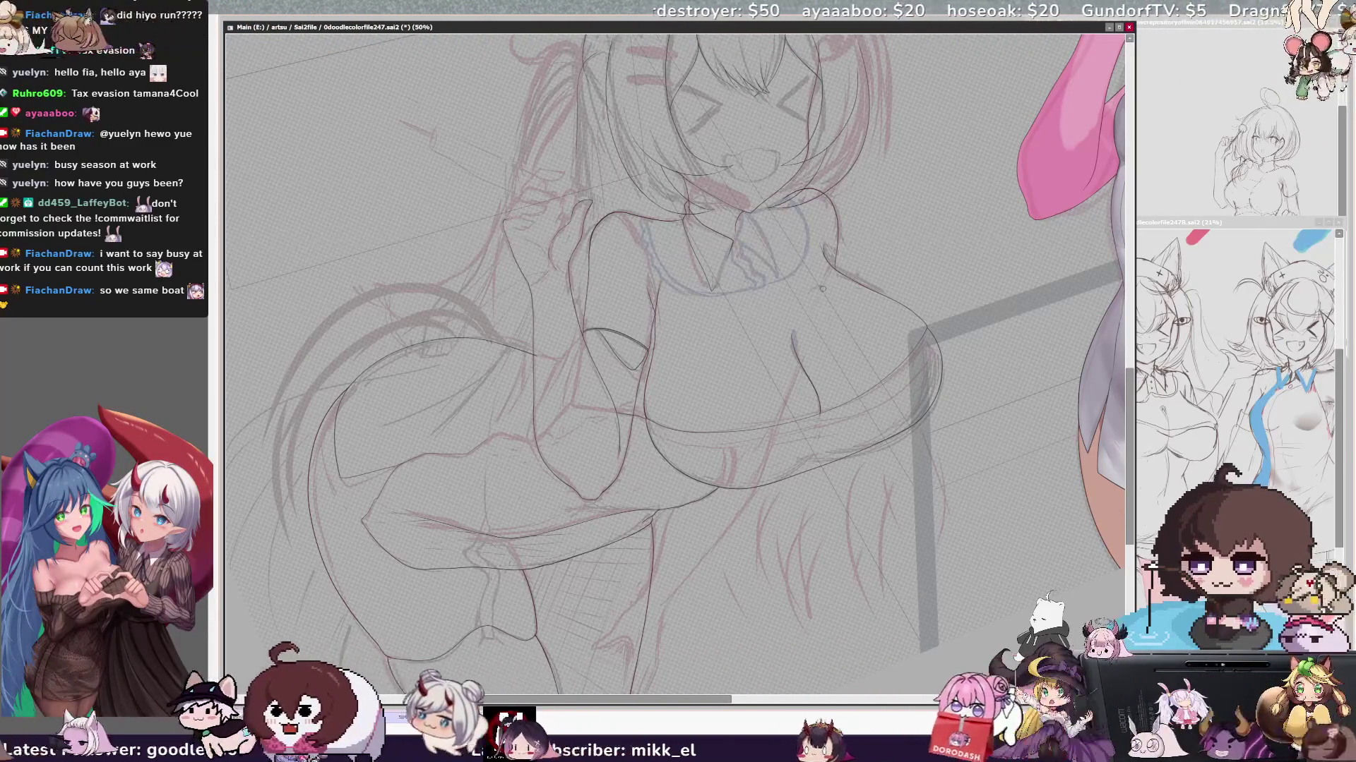
scroll(674, 366, down, 3)
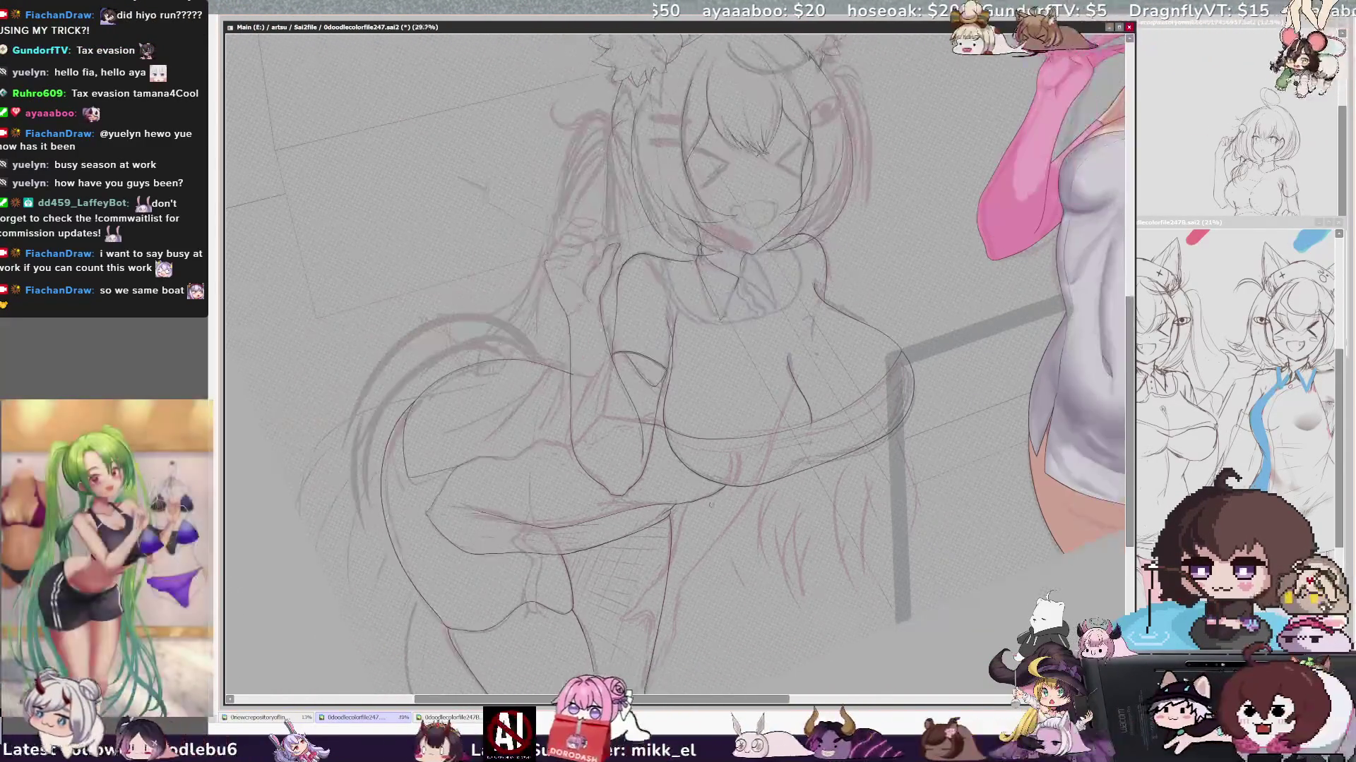
scroll(699, 456, up, 2)
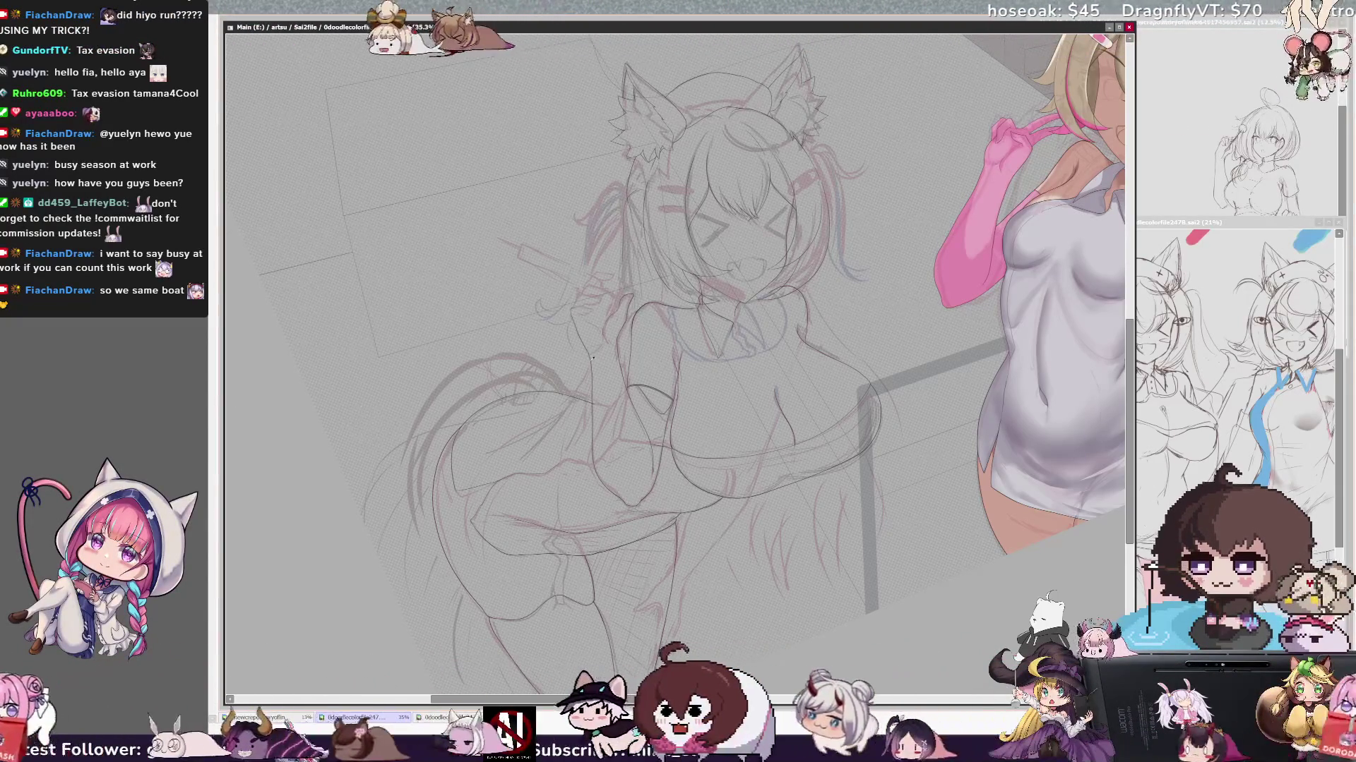
- Trace clean lines for the cat ears, hair strands and face with the pen
drag(796, 523, 816, 637)
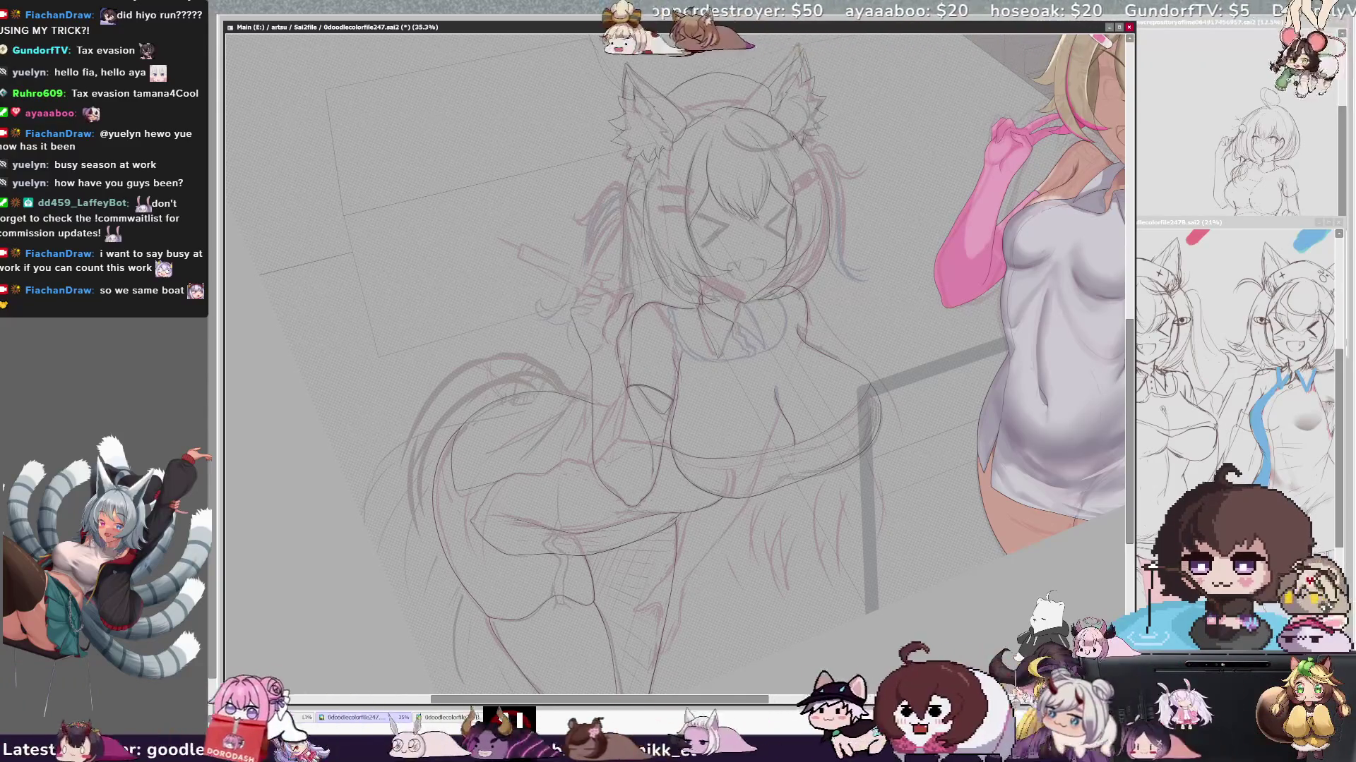
scroll(674, 366, up, 3)
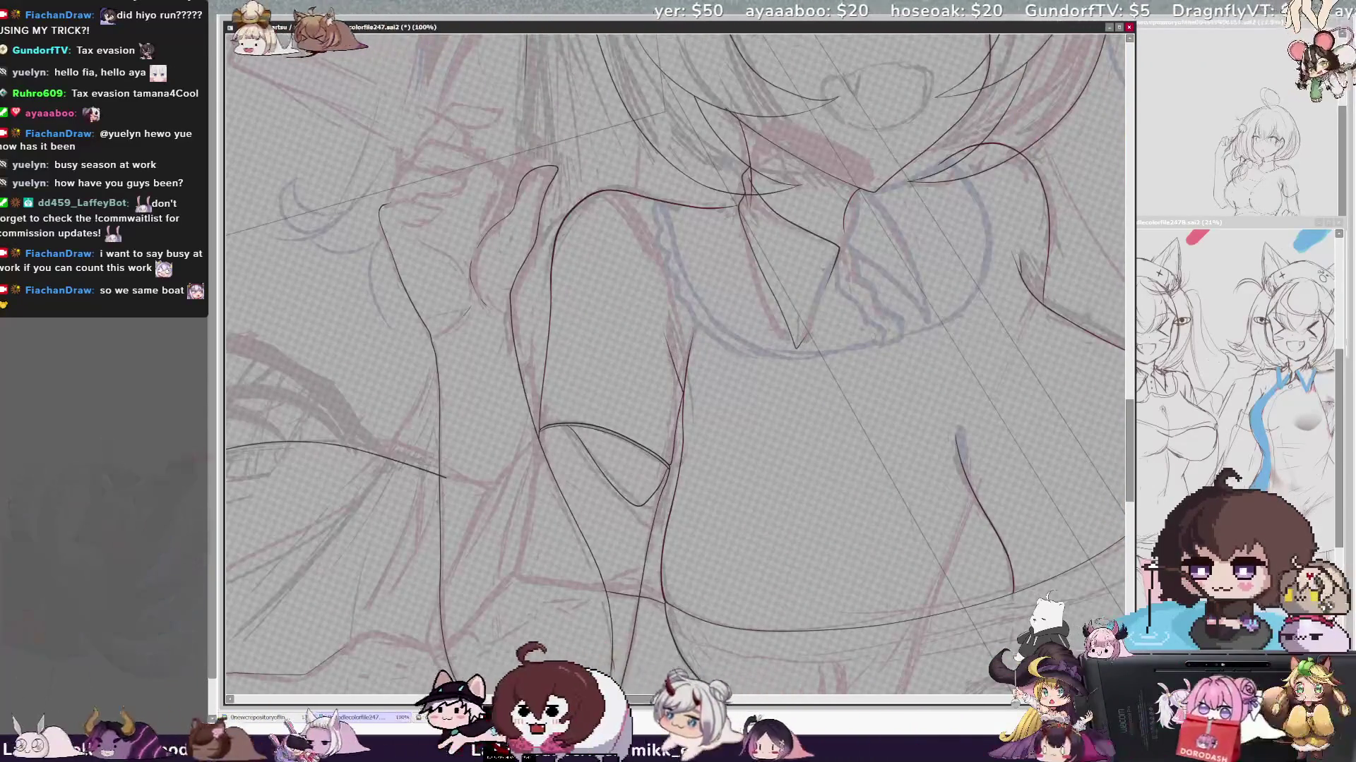
scroll(675, 365, up, 1)
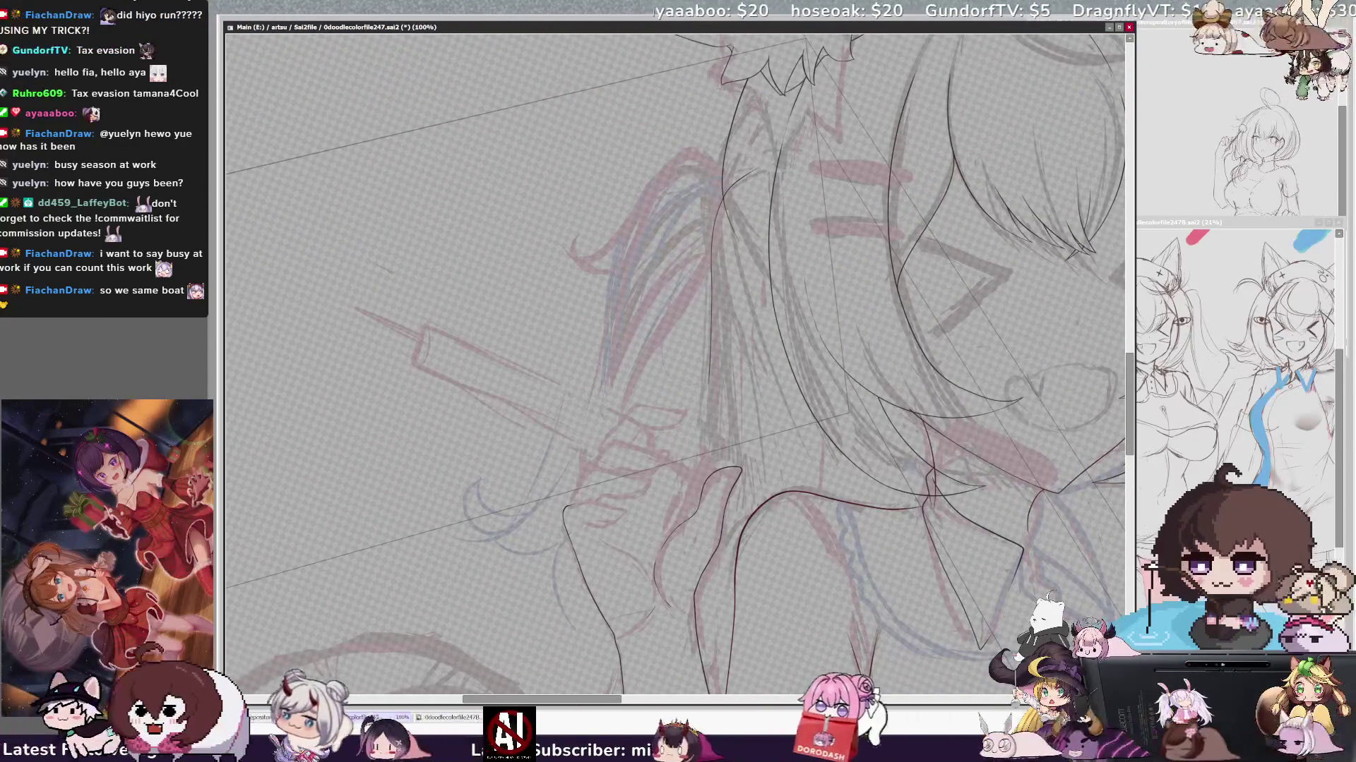
- Mirror, rotate and reset the view, then zoom in close on the sketched hand
key(h)
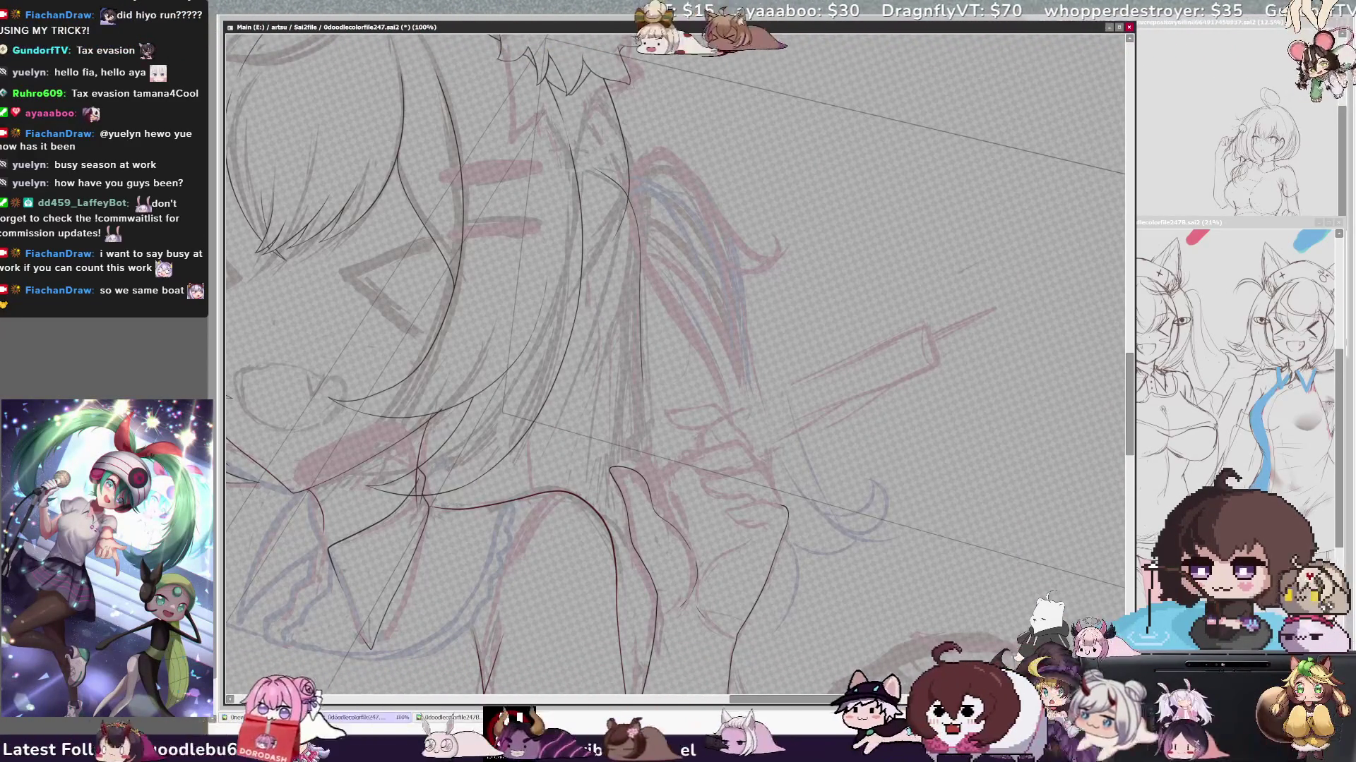
key(Delete)
key(Delete)
key(Delete)
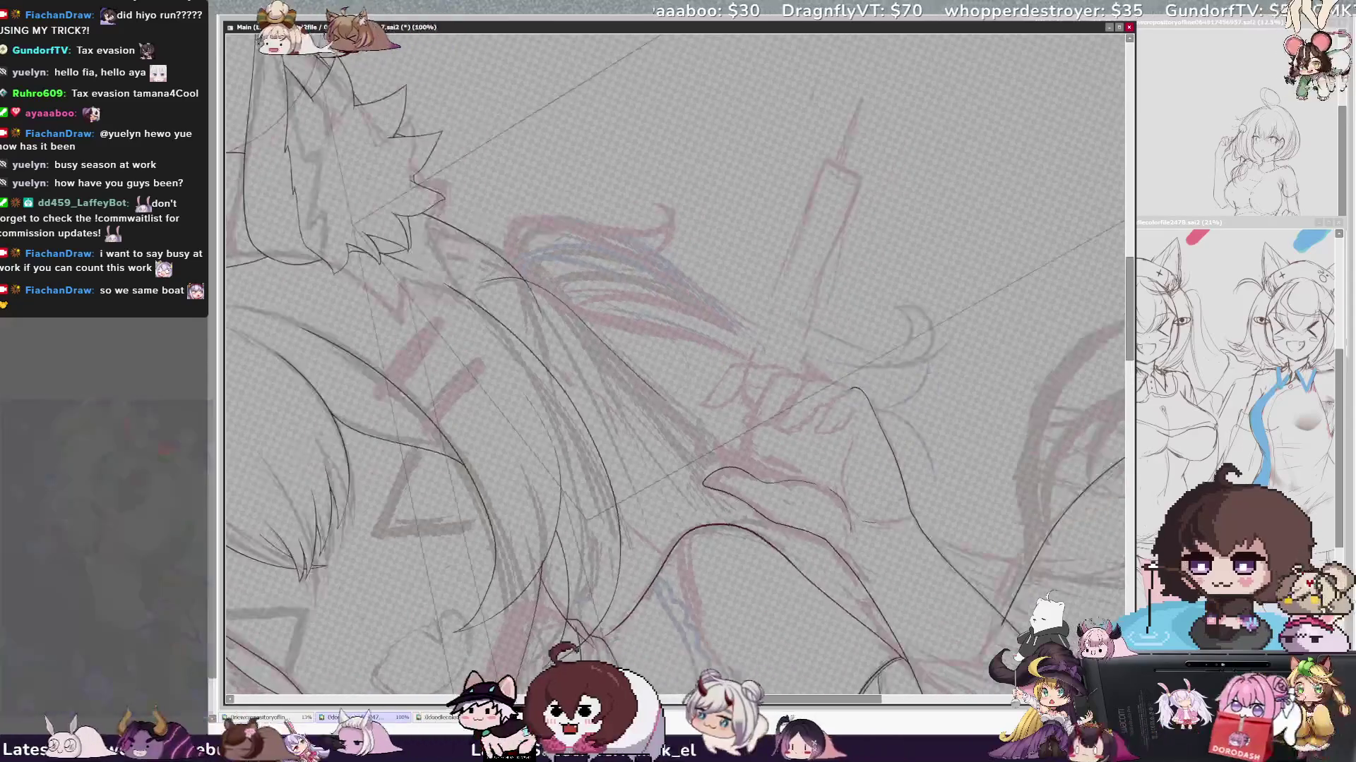
key(End)
key(End)
key(End)
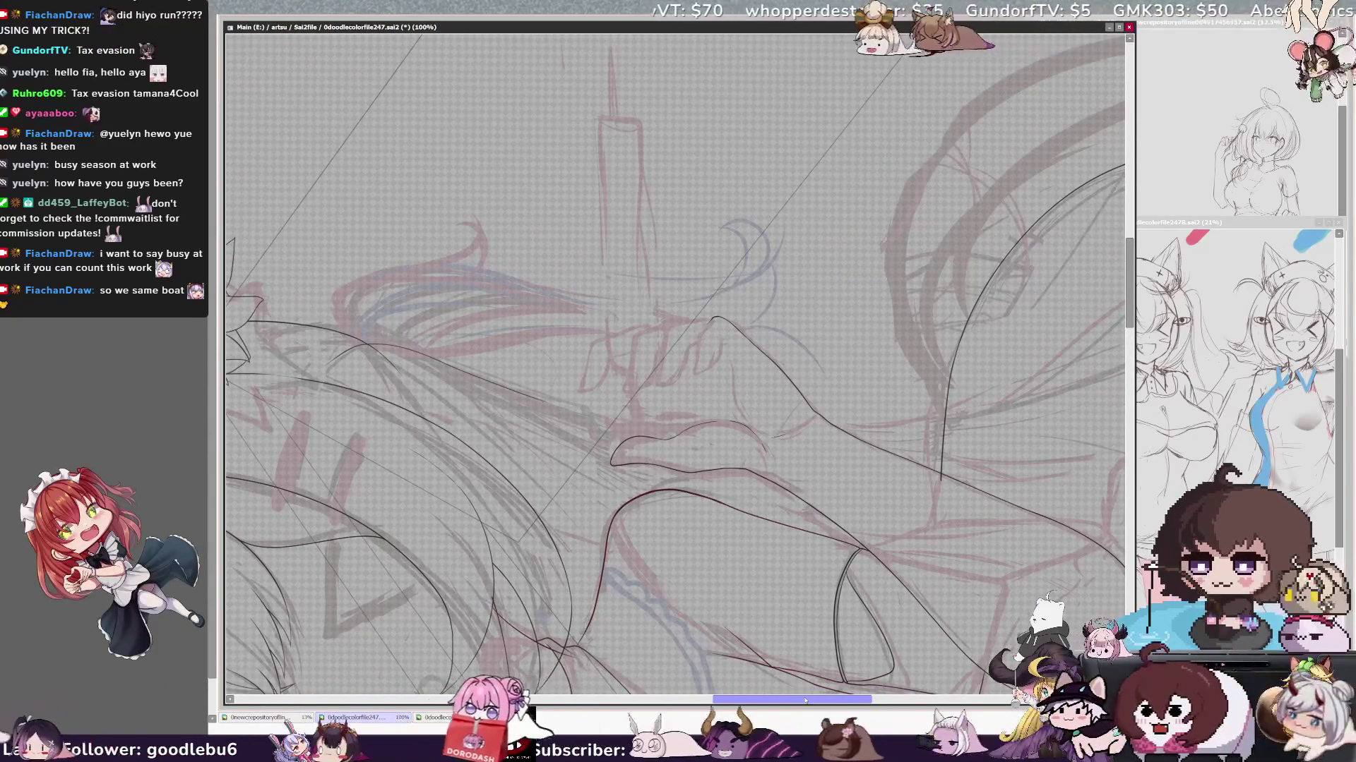
key(ctrl+plus)
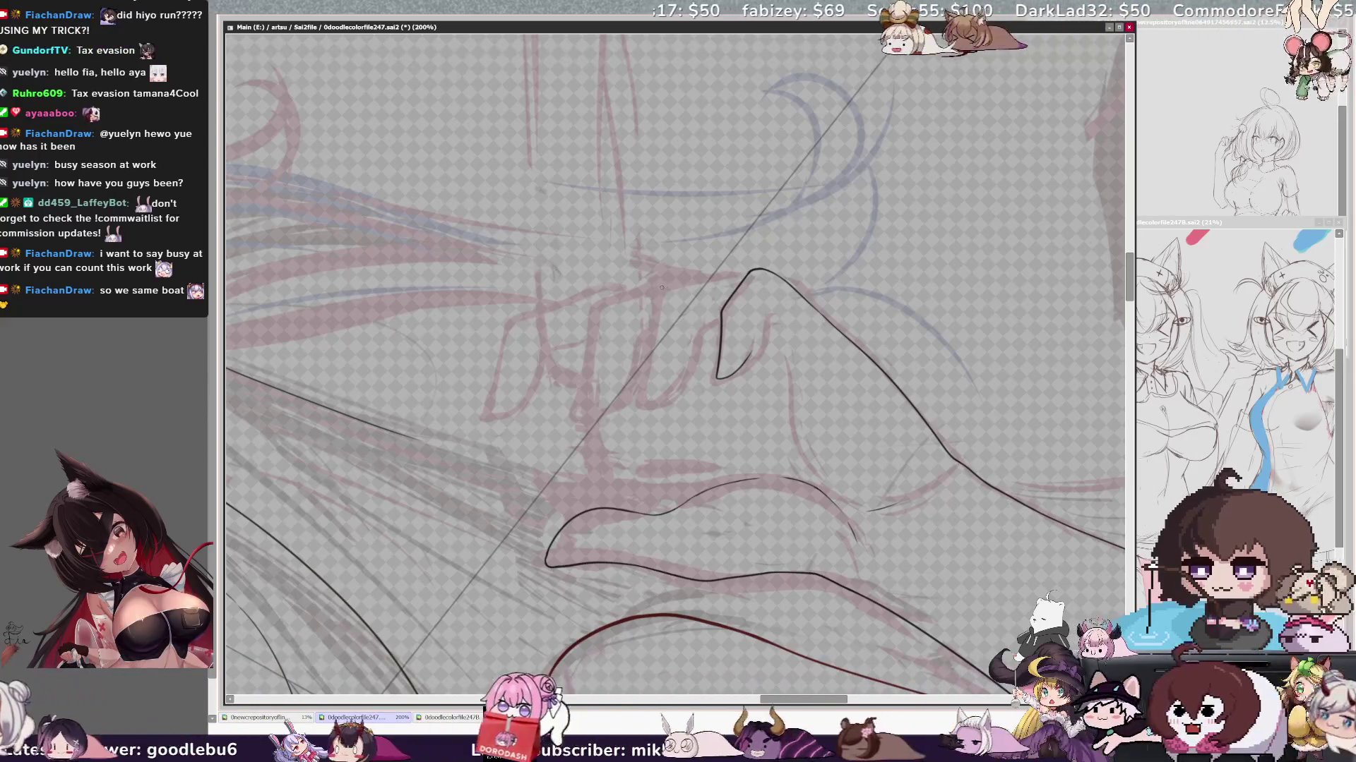
scroll(675, 365, down, 4)
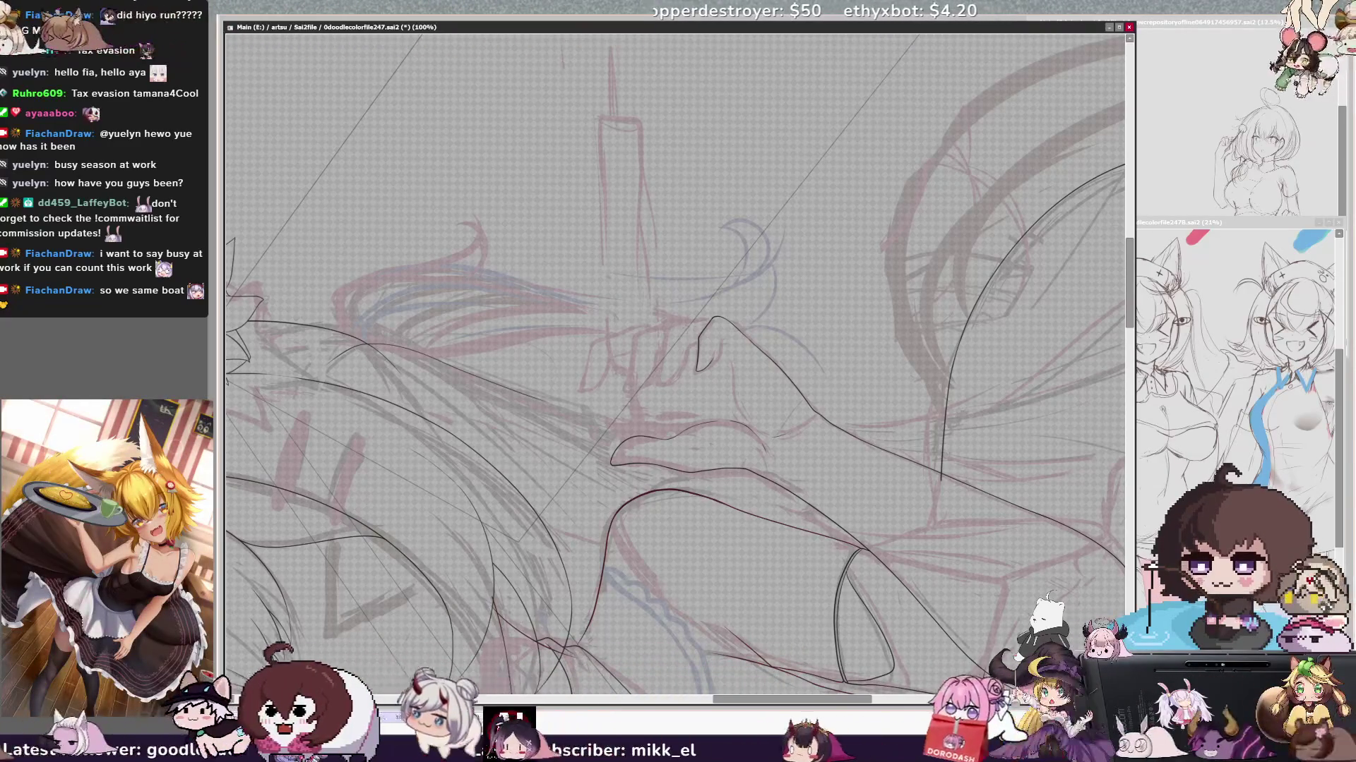
- Ink the finger outlines on the hand, undoing a couple of unwanted strokes
mouse_move(646, 333)
mouse_down()
mouse_move(631, 377)
mouse_move(664, 376)
mouse_up()
key(ctrl+z)
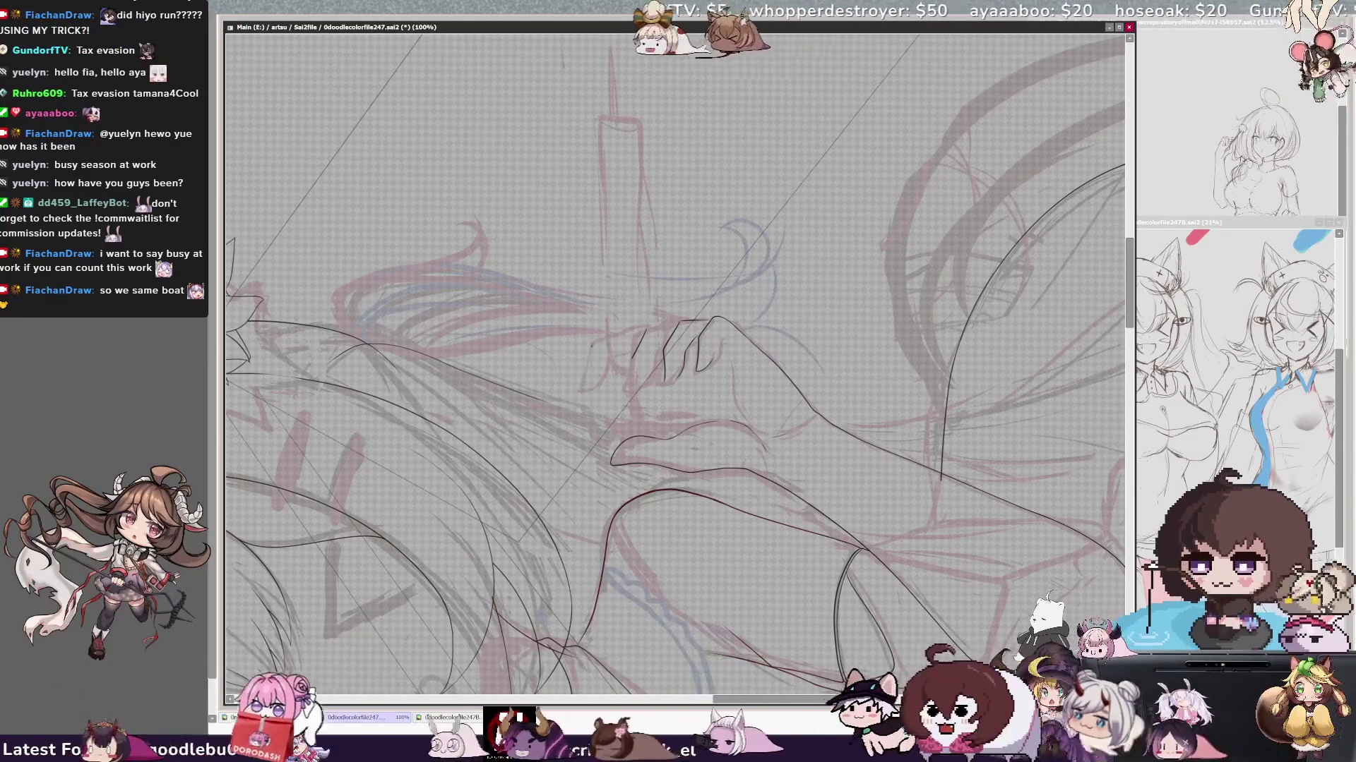
drag(604, 330, 589, 379)
key(ctrl+z)
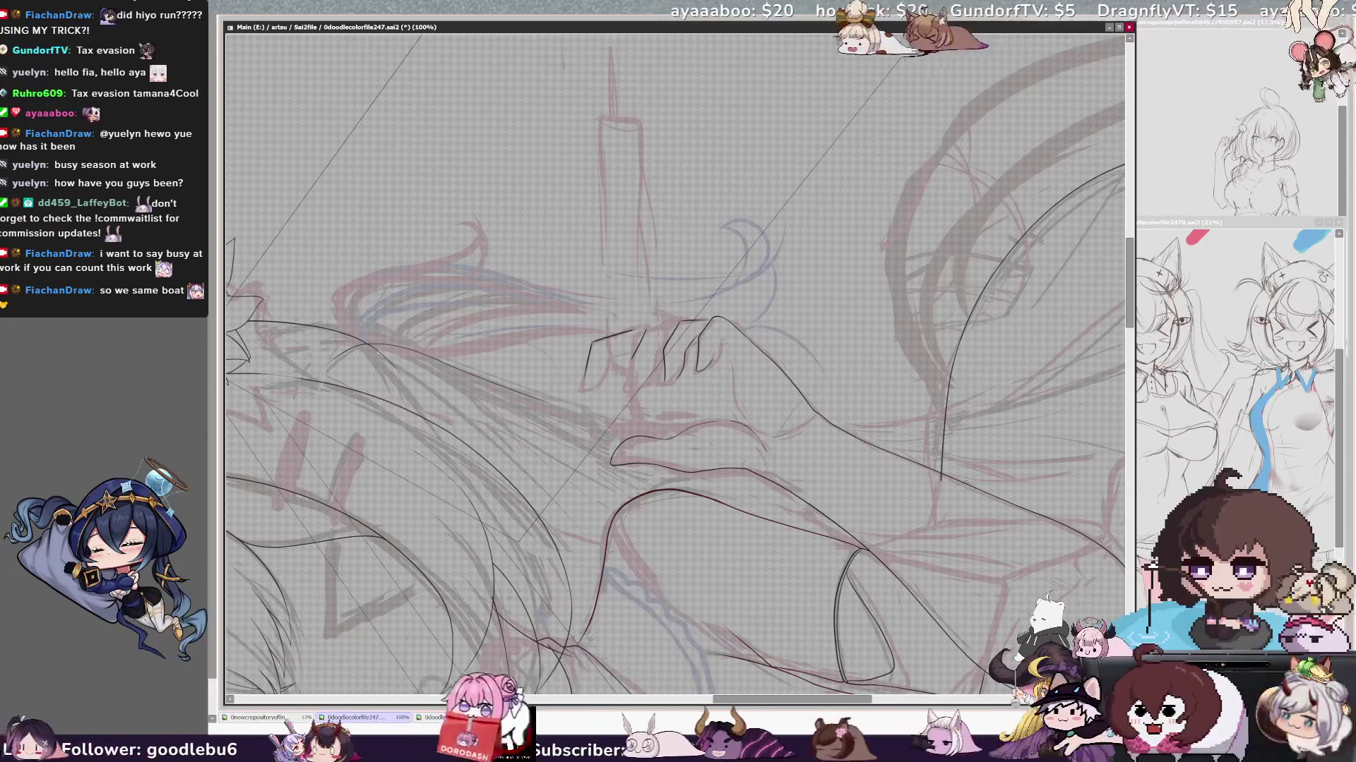
drag(848, 565, 841, 677)
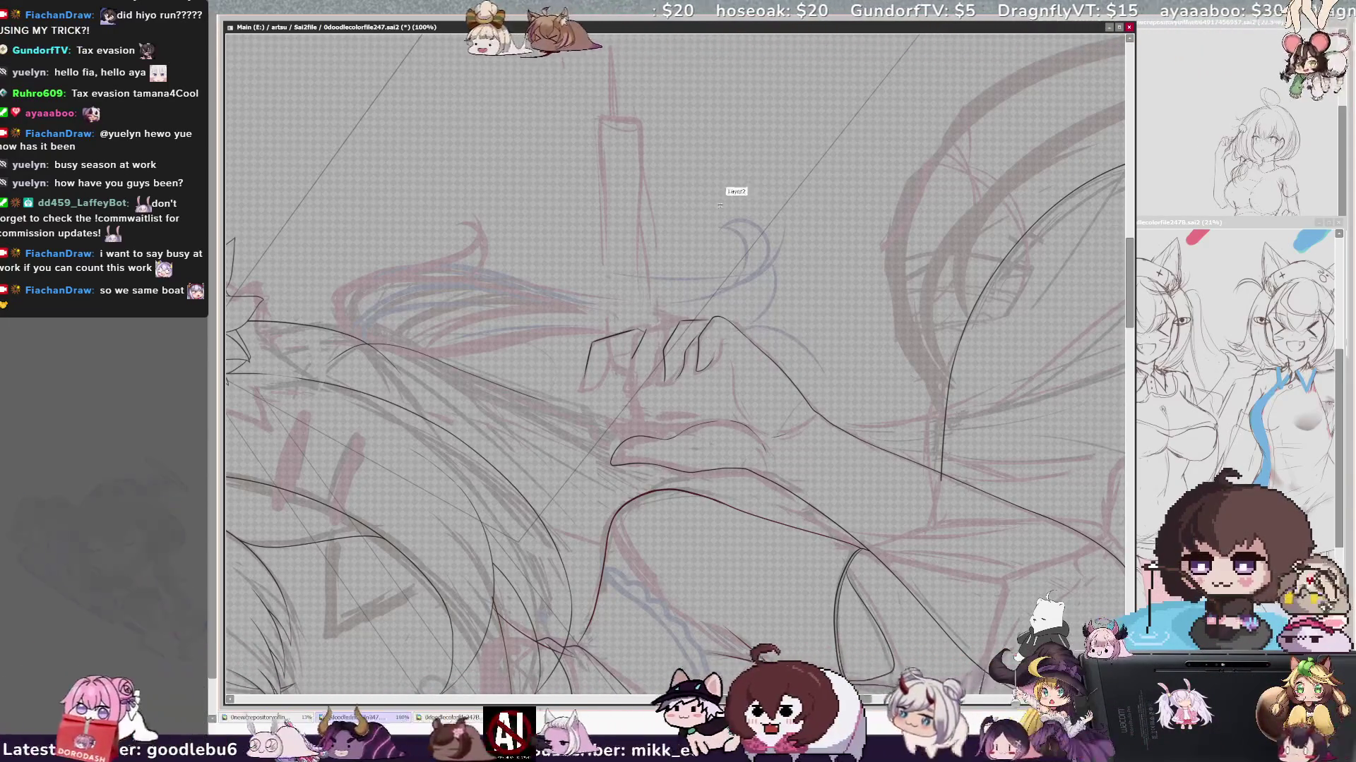
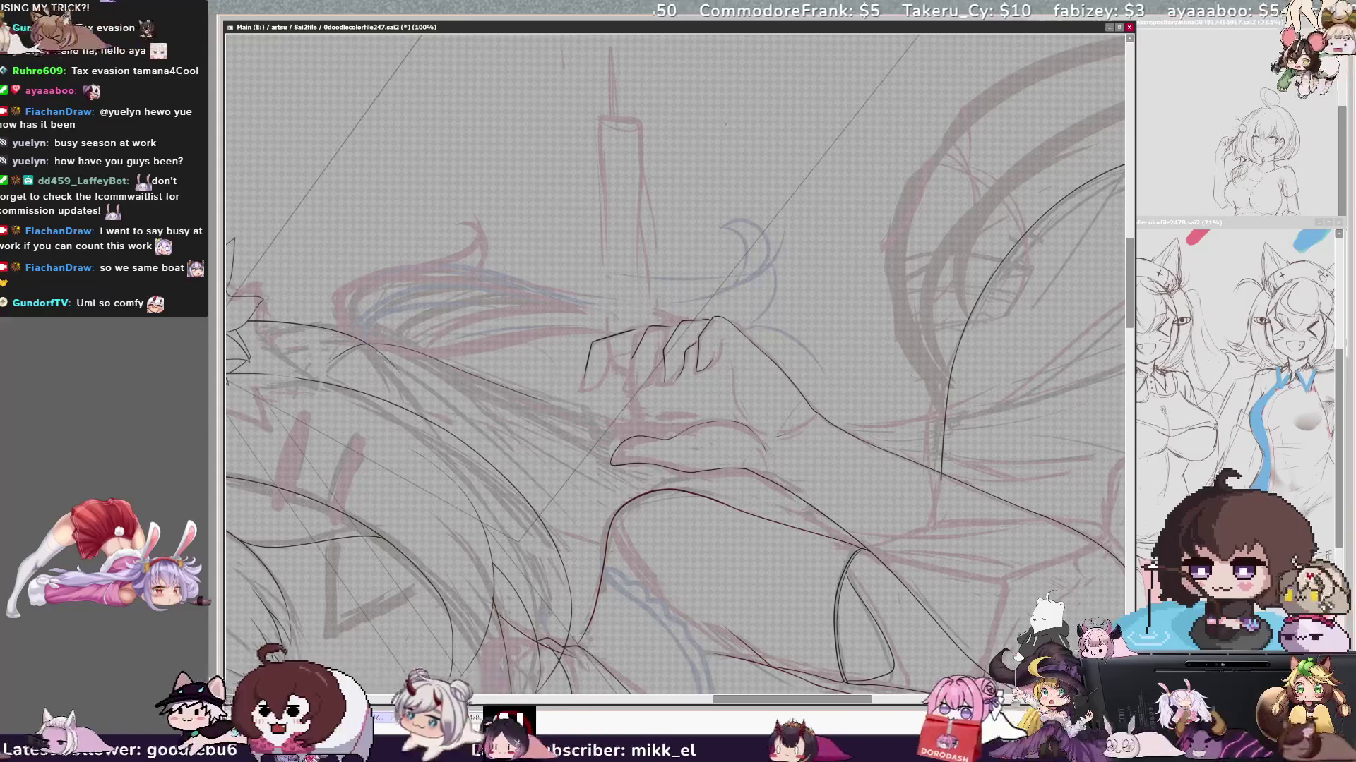
scroll(674, 364, up, 2)
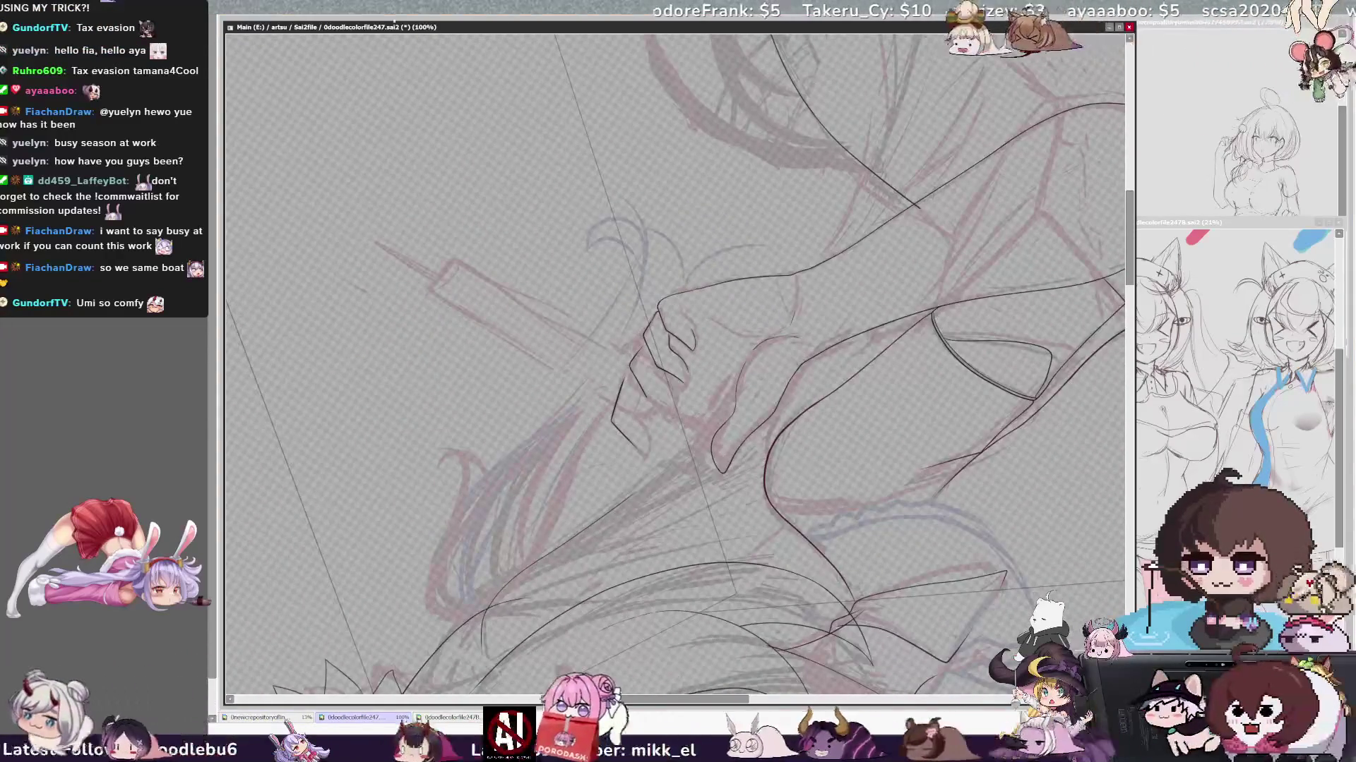
scroll(675, 363, up, 1)
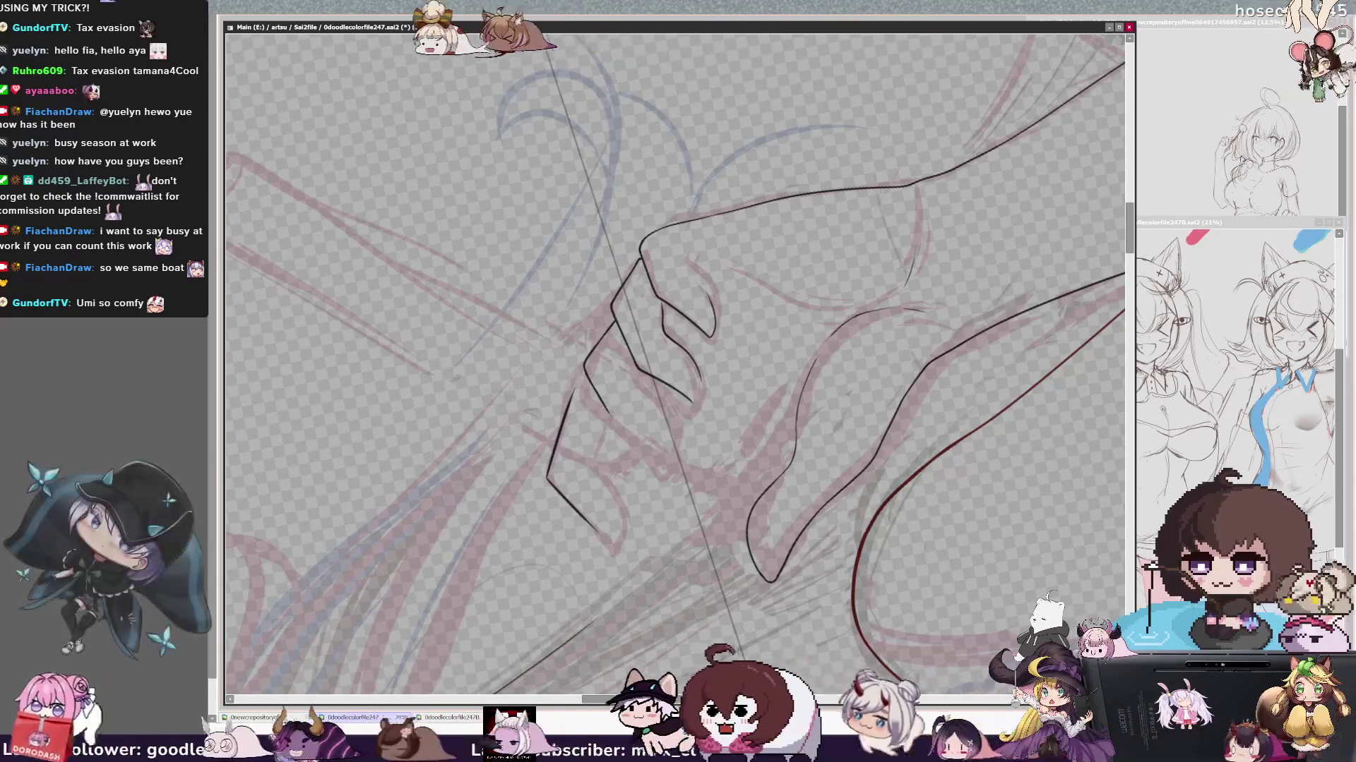
- Ink a V-shaped fingertip line and extend the finger outline downward on the gripping hand
drag(625, 434, 681, 429)
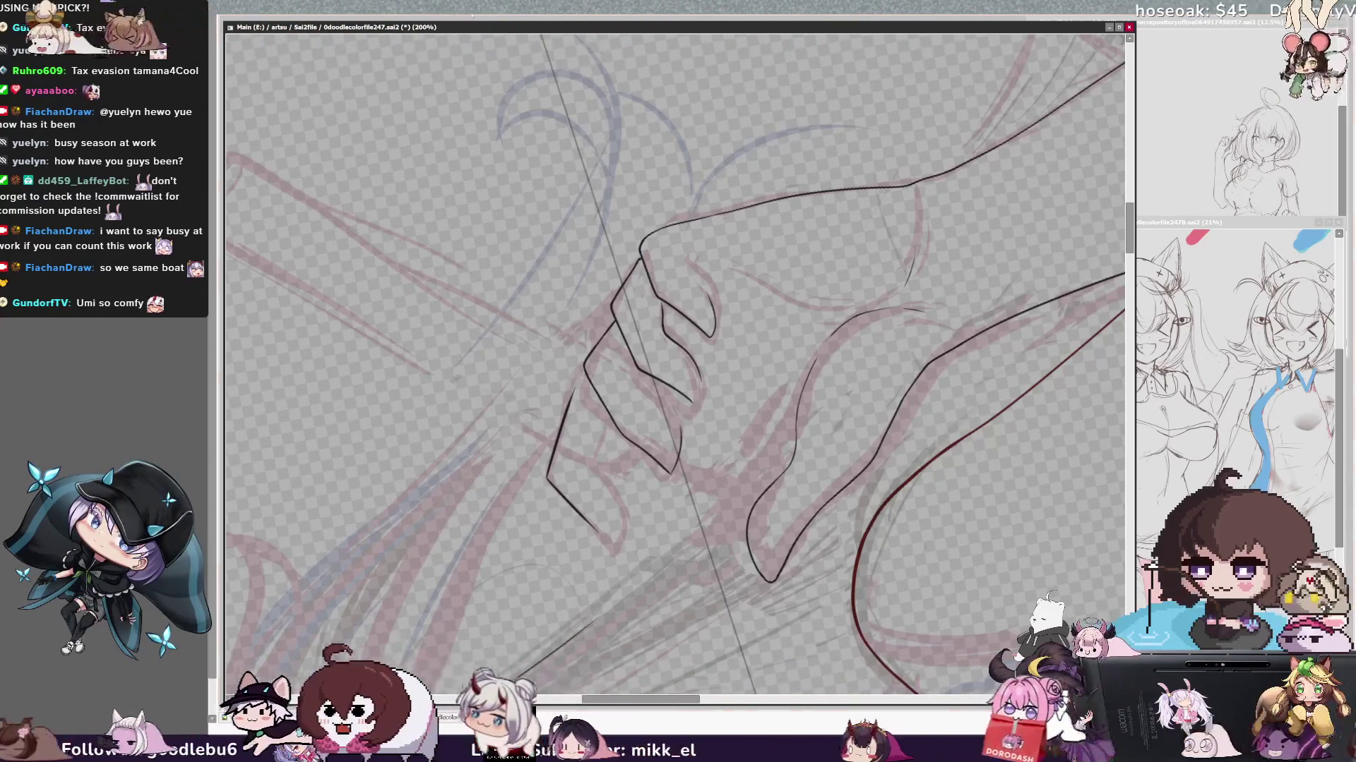
key(Delete)
key(Delete)
key(Delete)
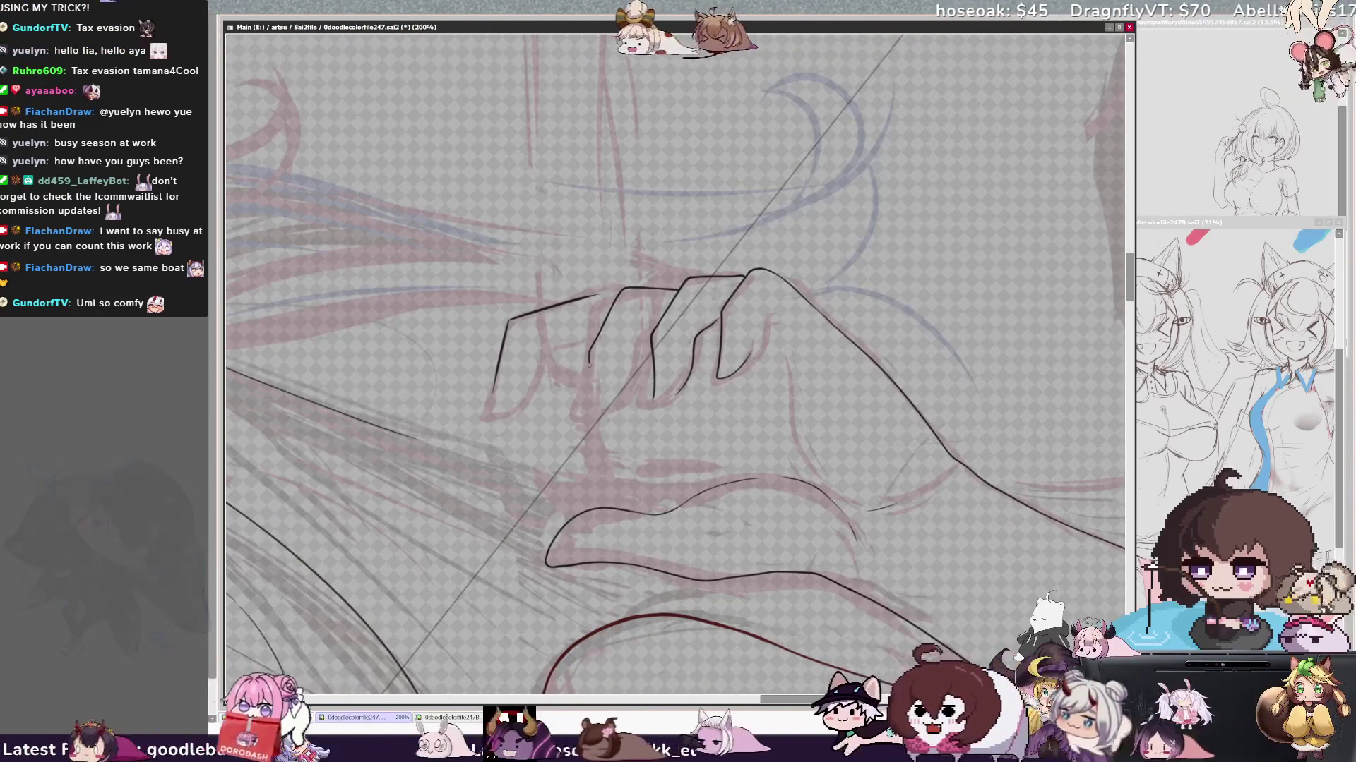
drag(591, 348, 605, 405)
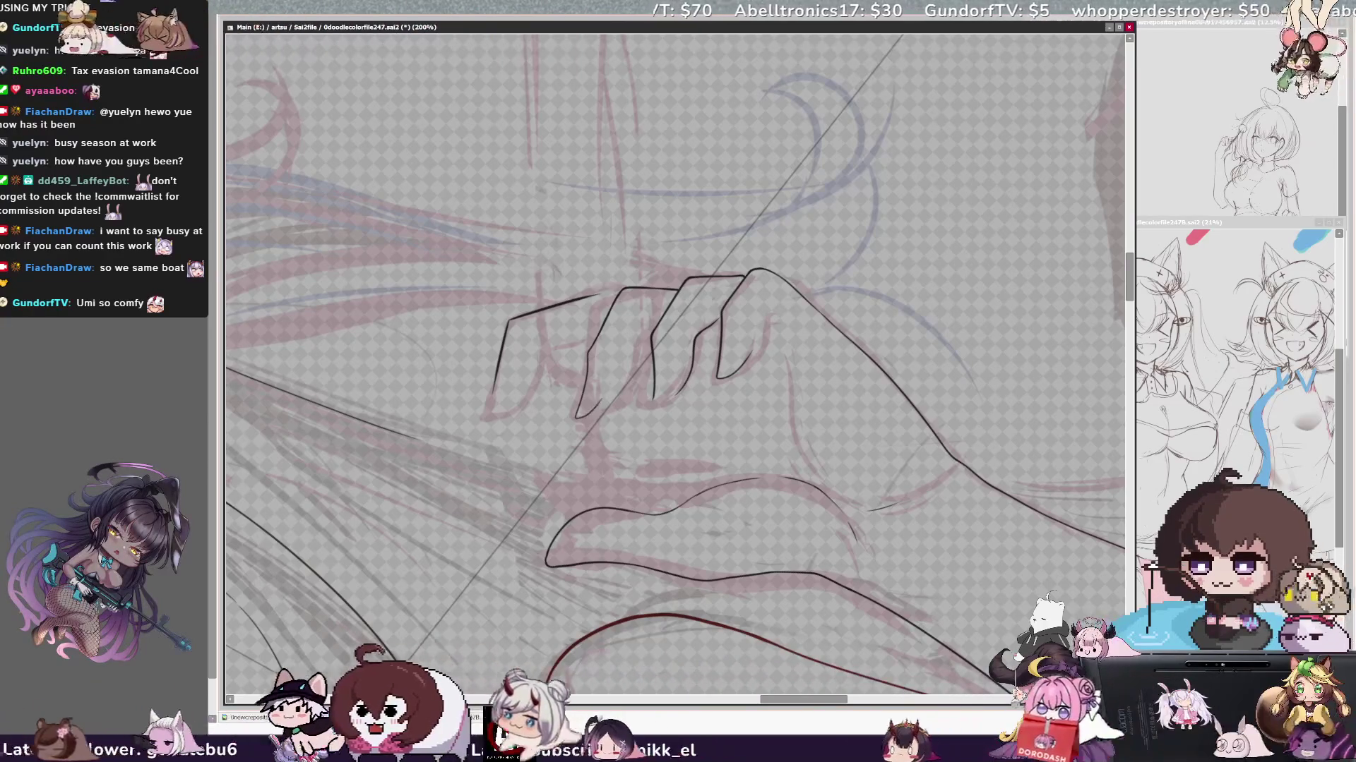
- Lengthen a finger line downward and add a short stroke along the right finger edge
drag(586, 384, 580, 417)
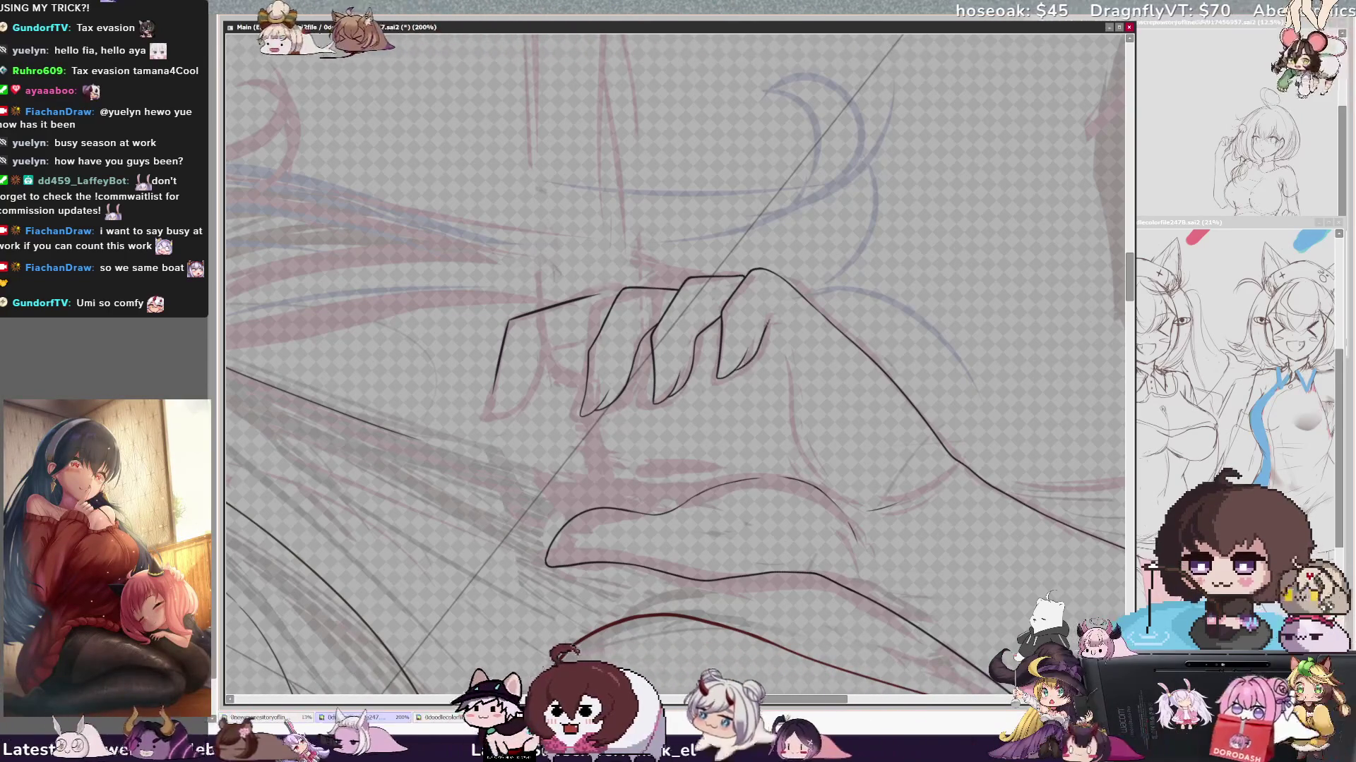
drag(764, 317, 746, 366)
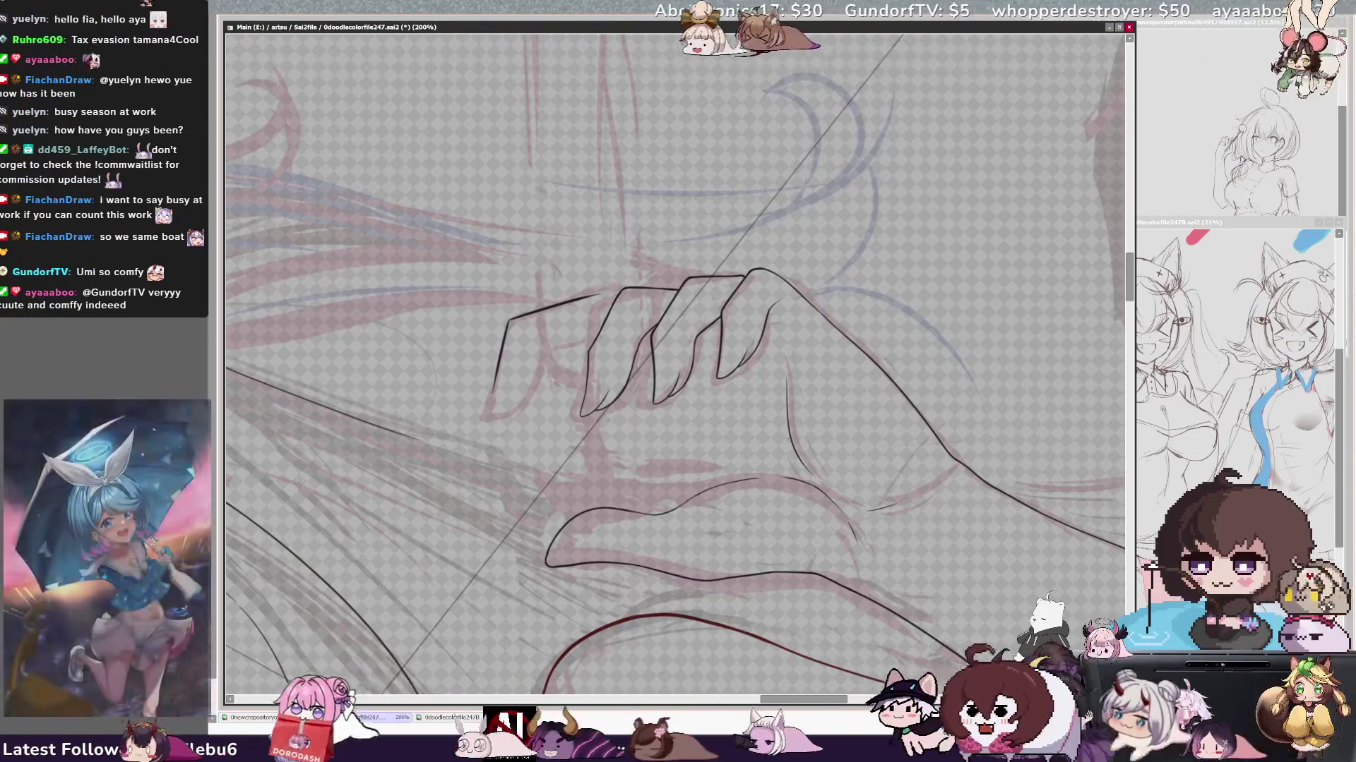
scroll(675, 366, down, 1)
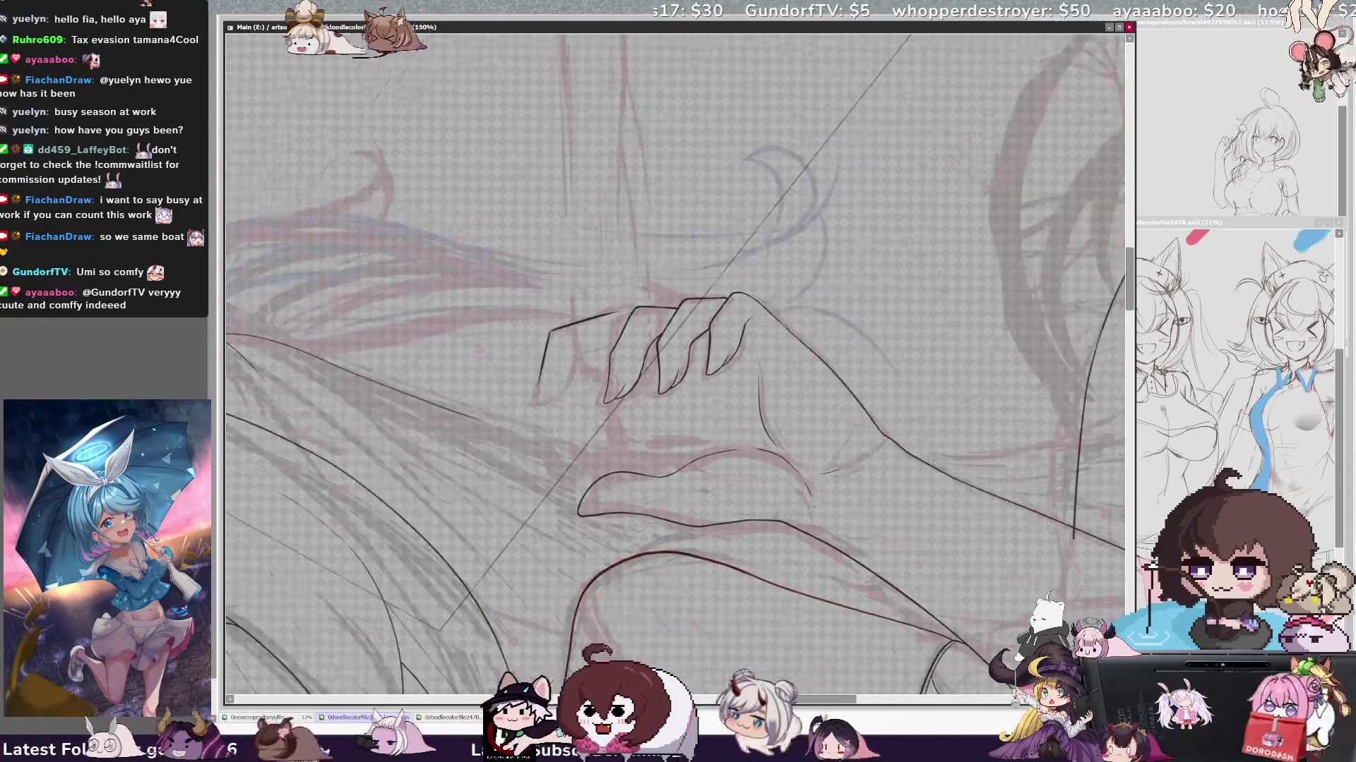
scroll(675, 365, down, 1)
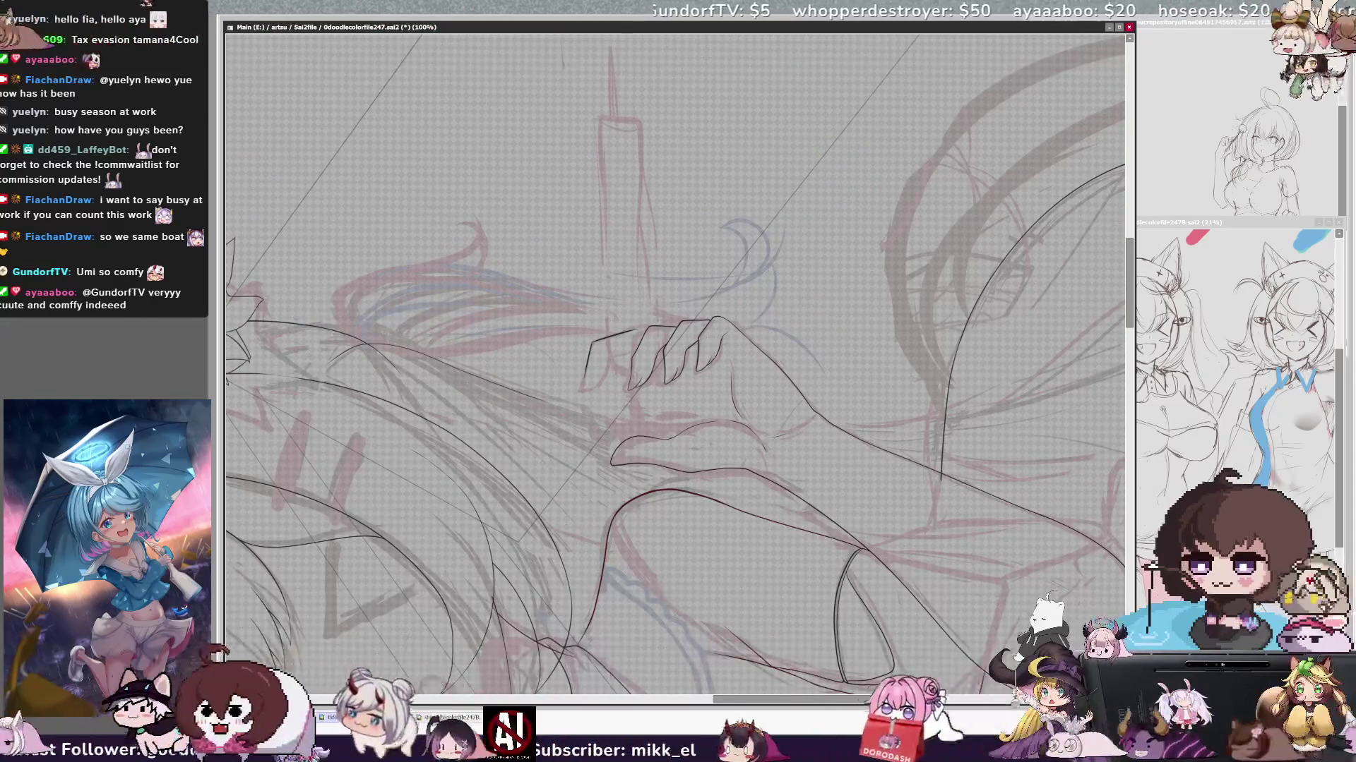
- Flip and rotate the canvas view to check the hand and syringe from different angles
key(h)
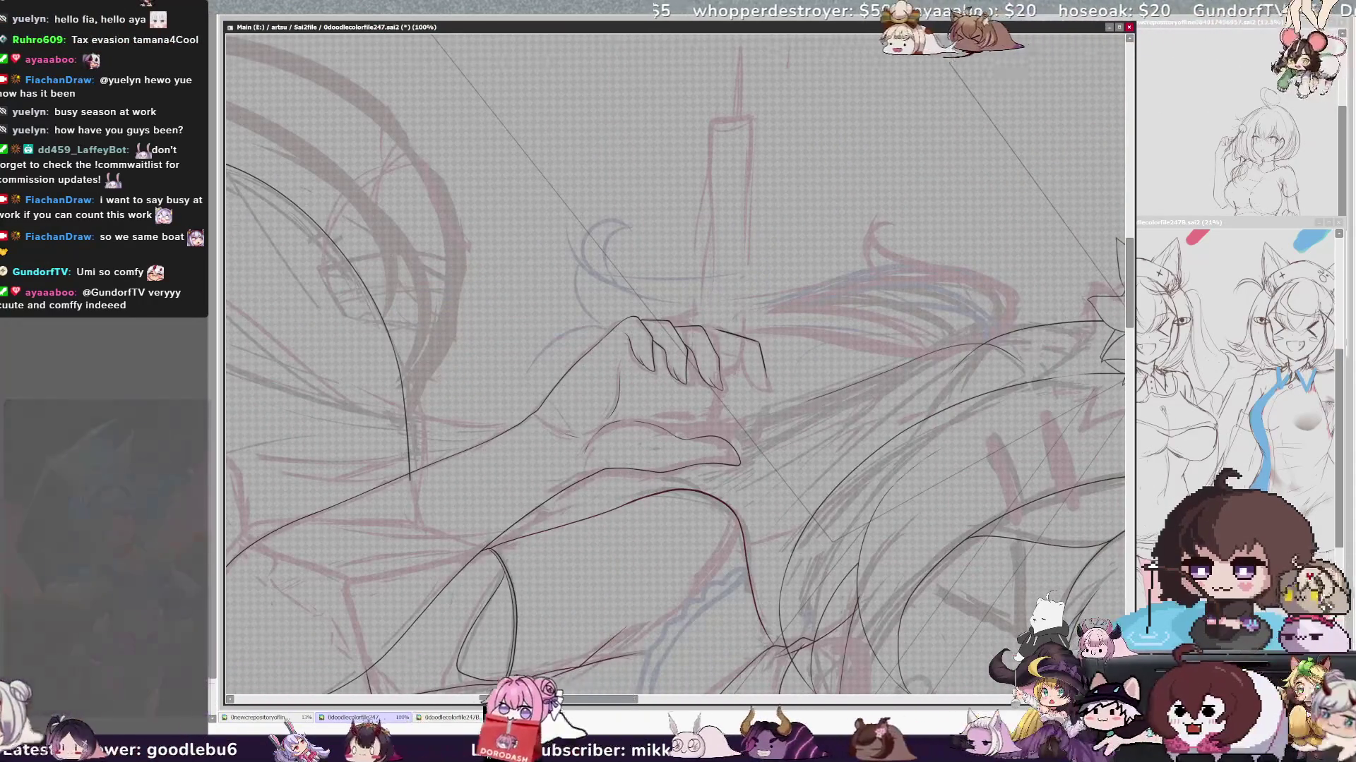
key(Delete)
key(Delete)
key(Delete)
key(Delete)
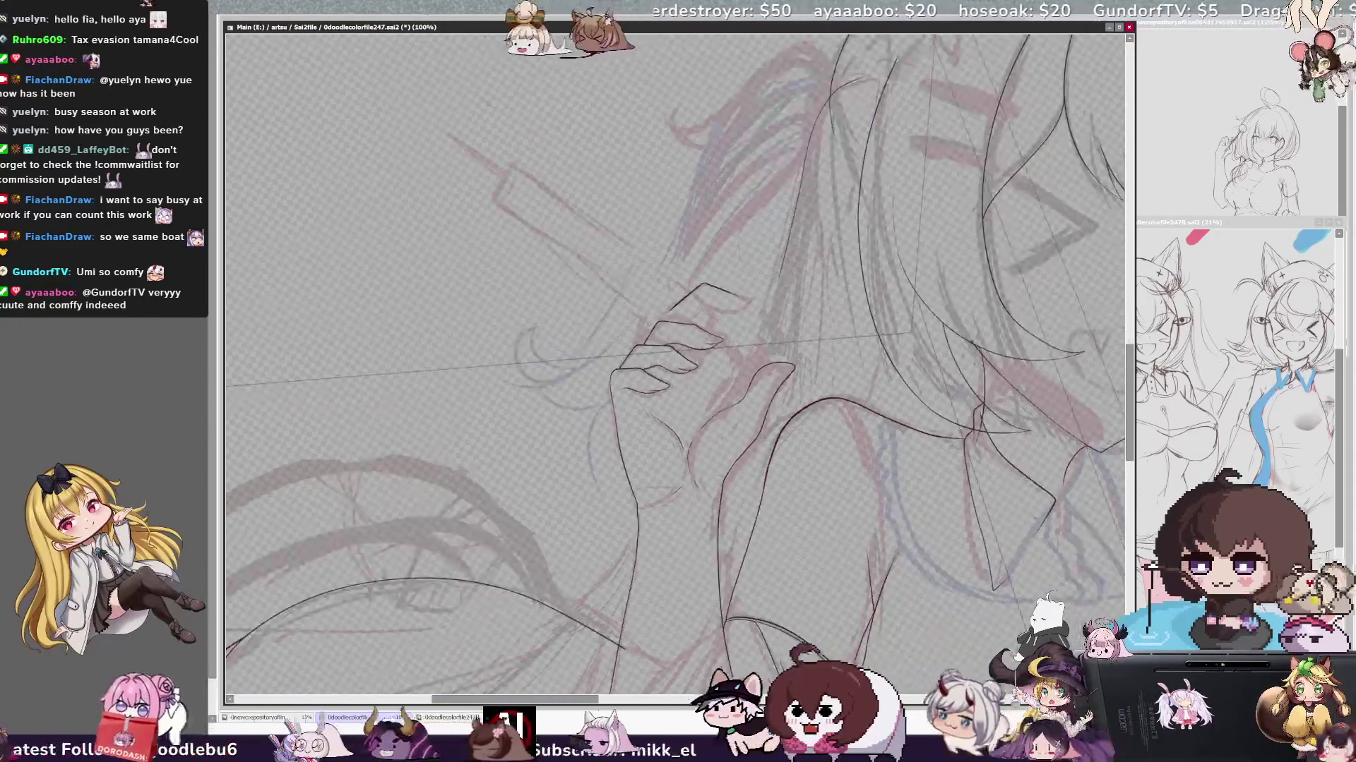
key(Delete)
key(Delete)
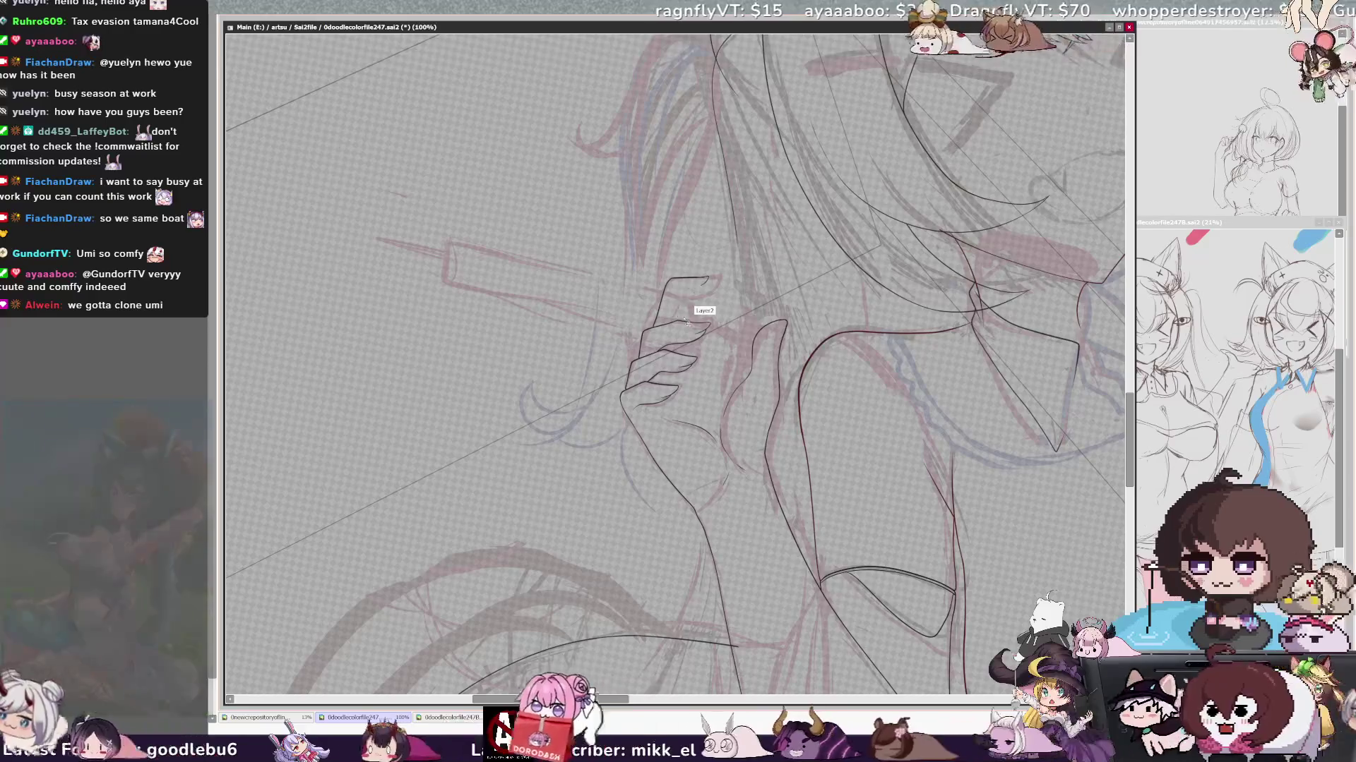
key(h)
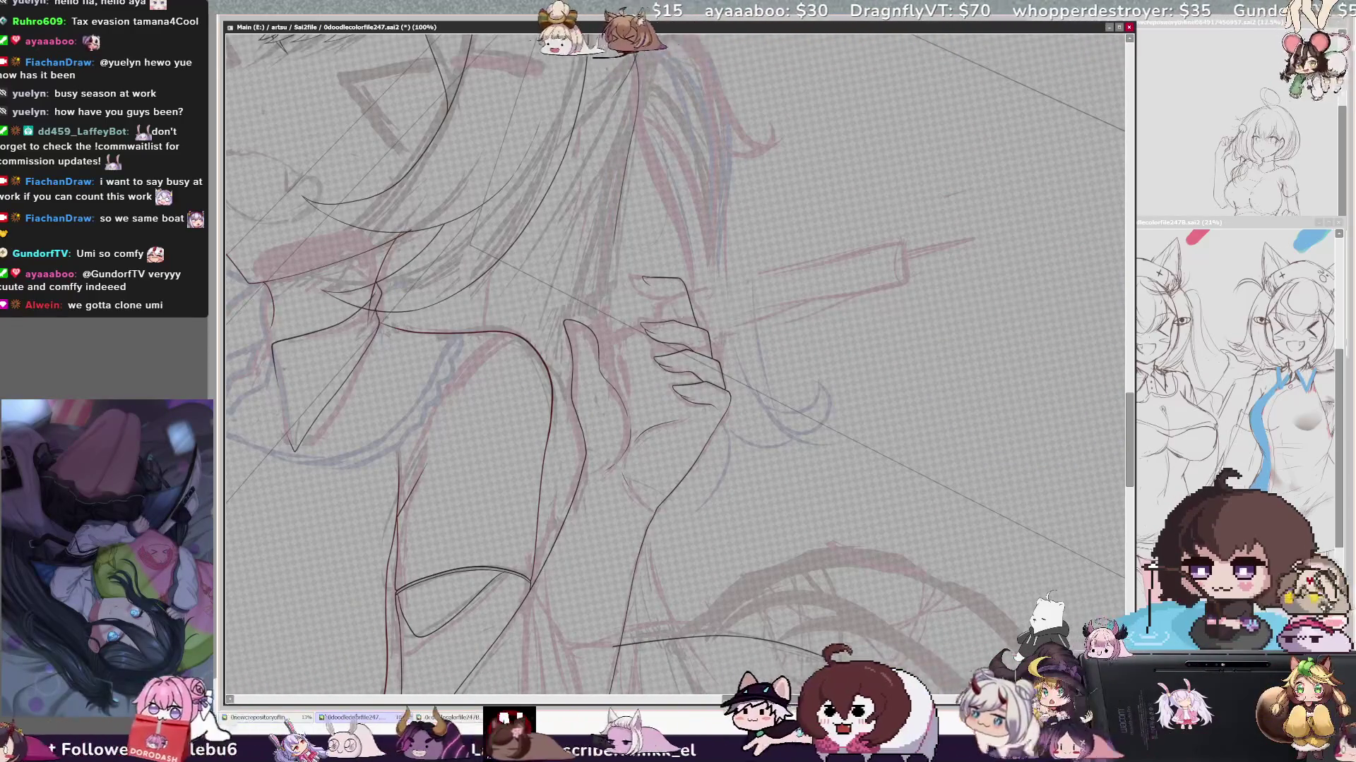
key(End)
key(End)
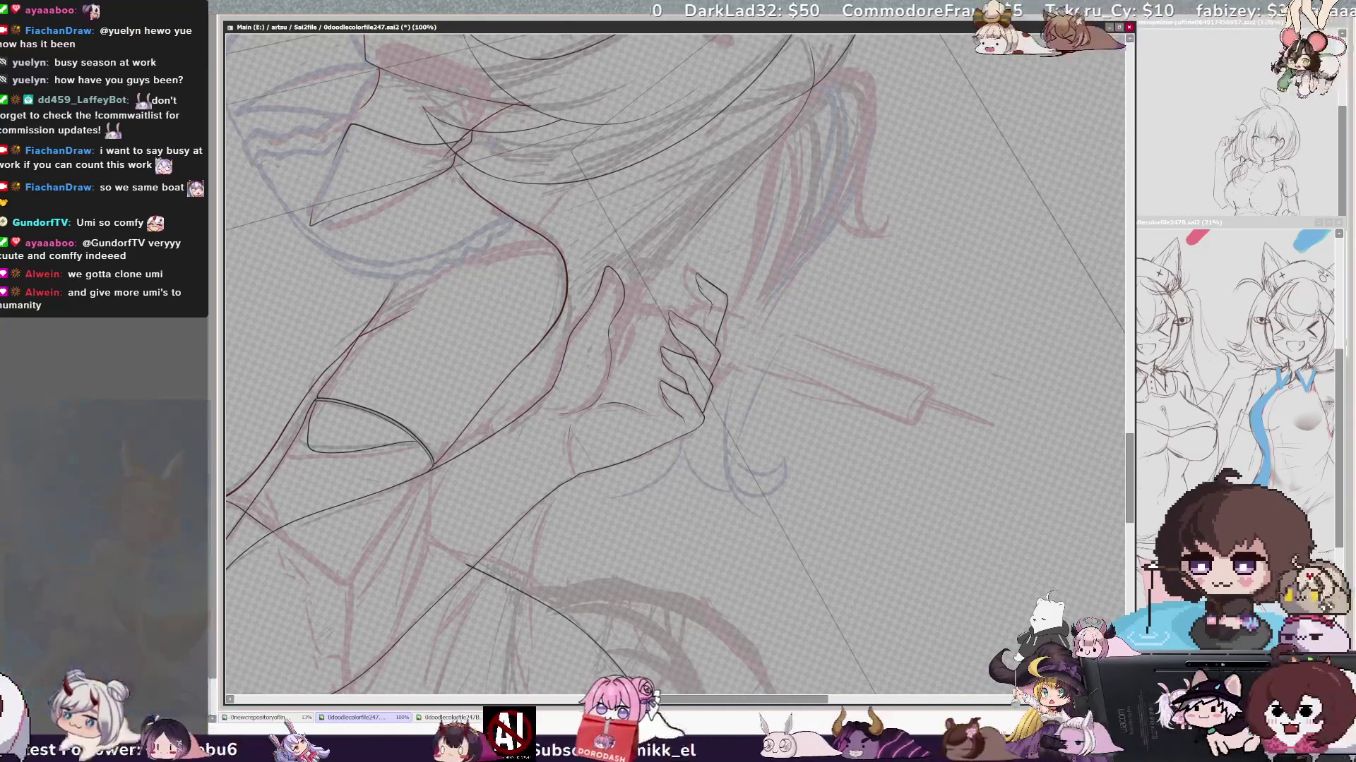
- Flip the view horizontally and pan to bring the arm and chest area beside the hand into view
key(h)
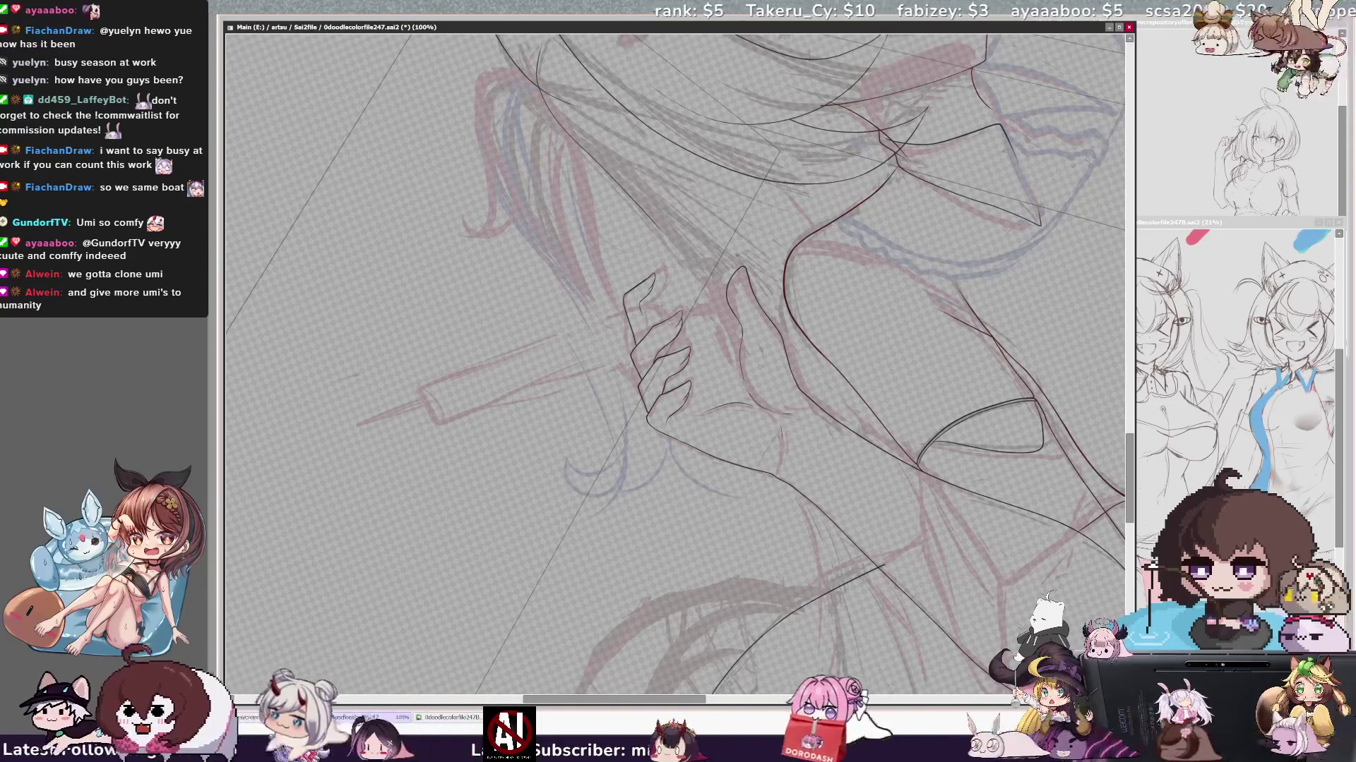
drag(678, 361, 387, 423)
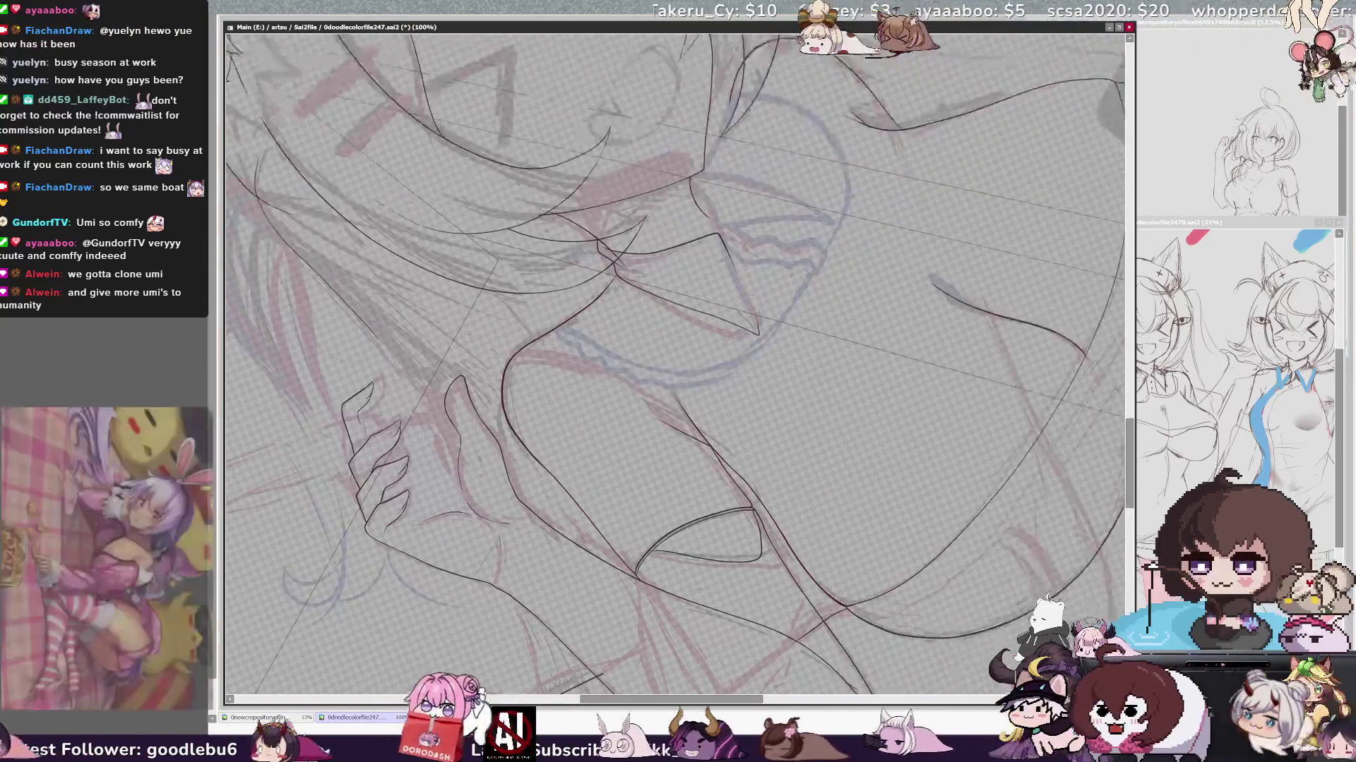
scroll(674, 360, up, 1)
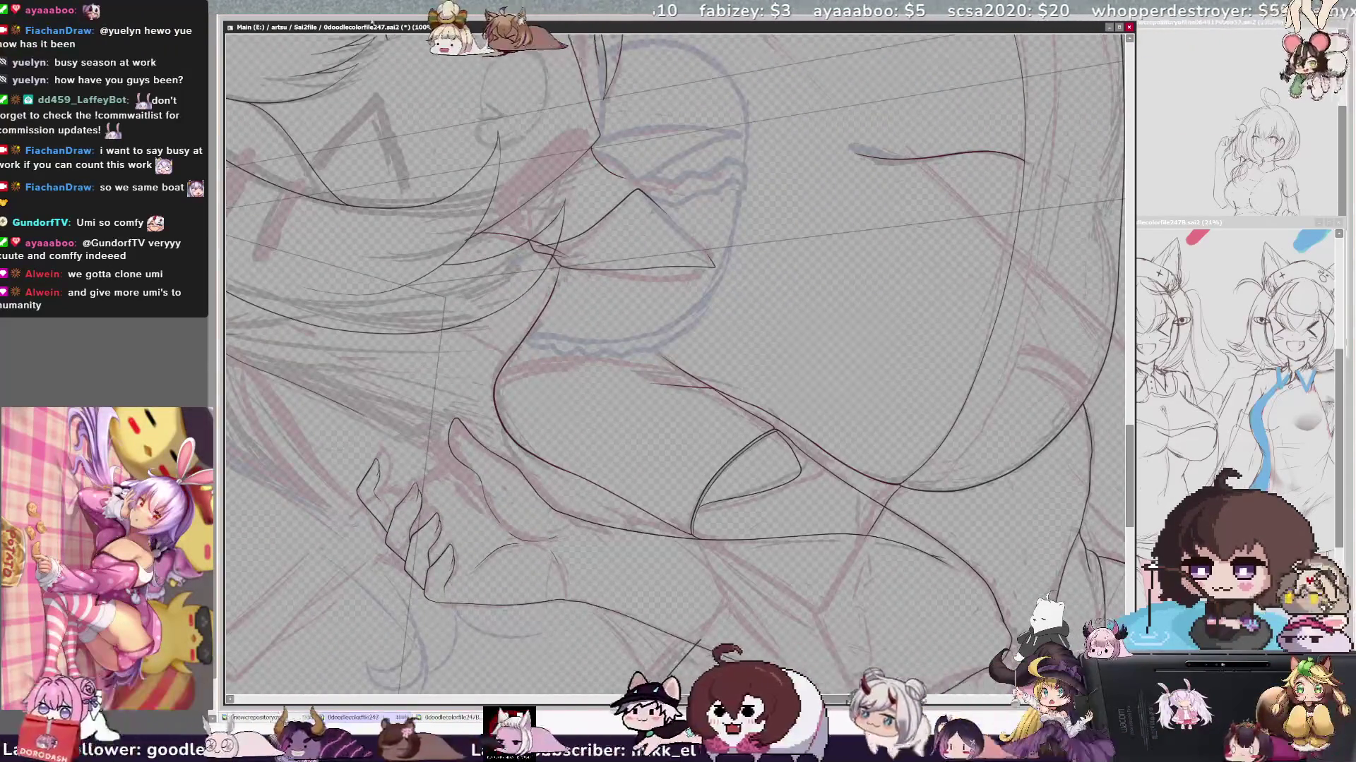
scroll(675, 360, up, 1)
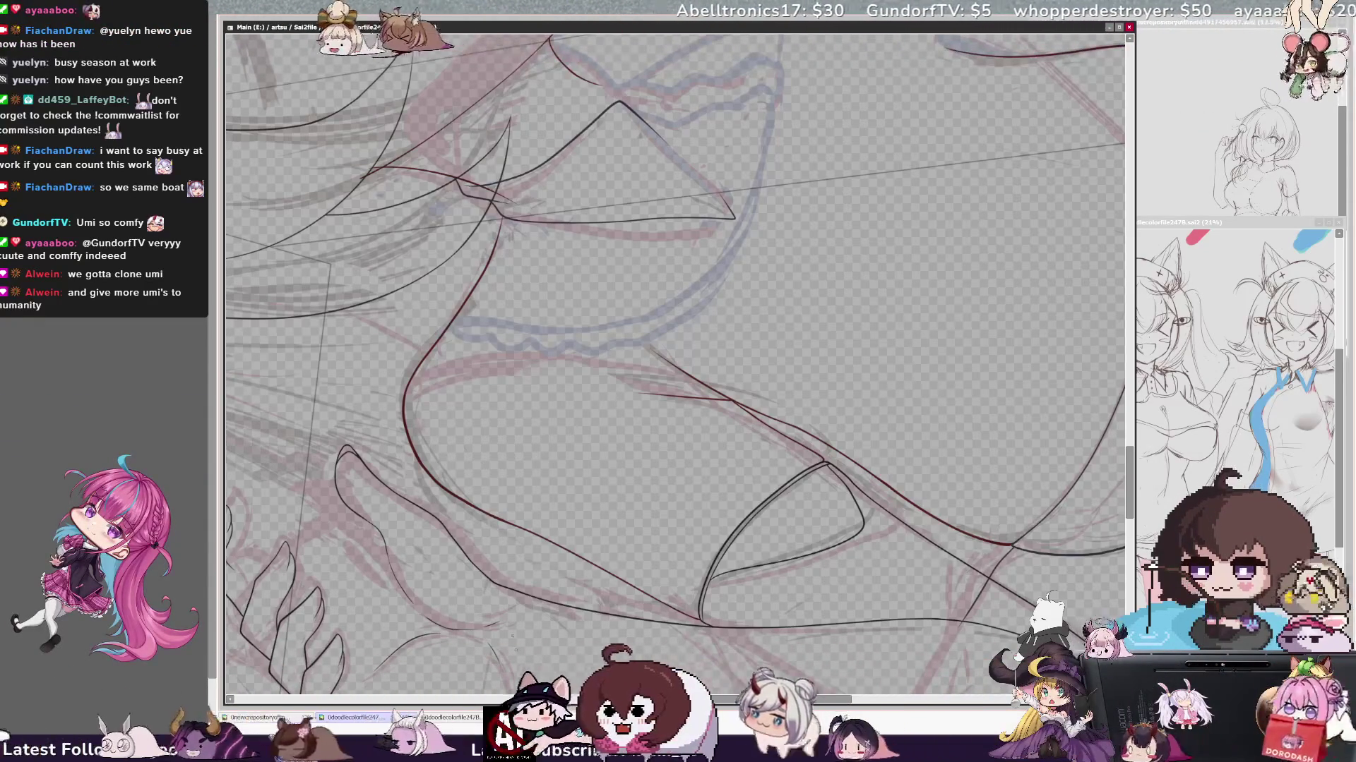
- Redraw the raised fingertip stroke slightly shorter after adjusting the view
key(minus)
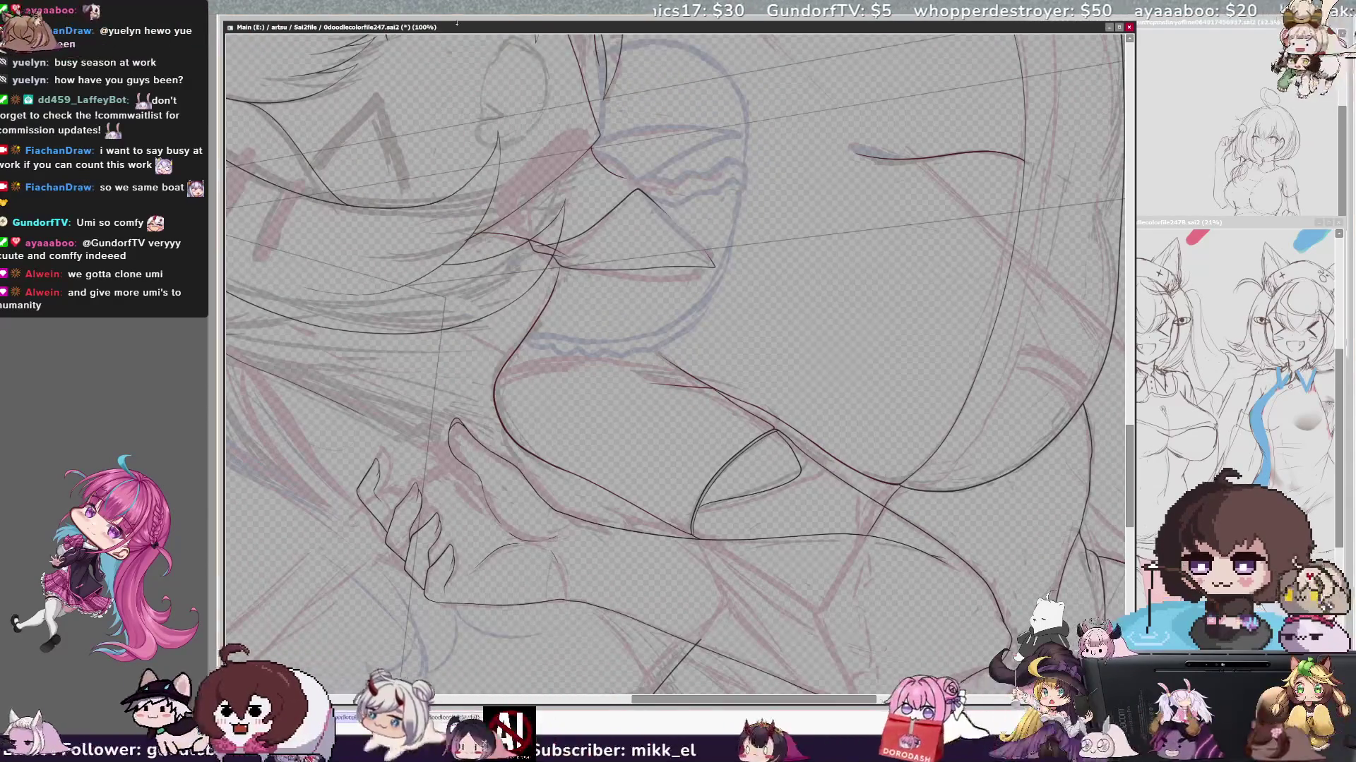
scroll(674, 362, down, 3)
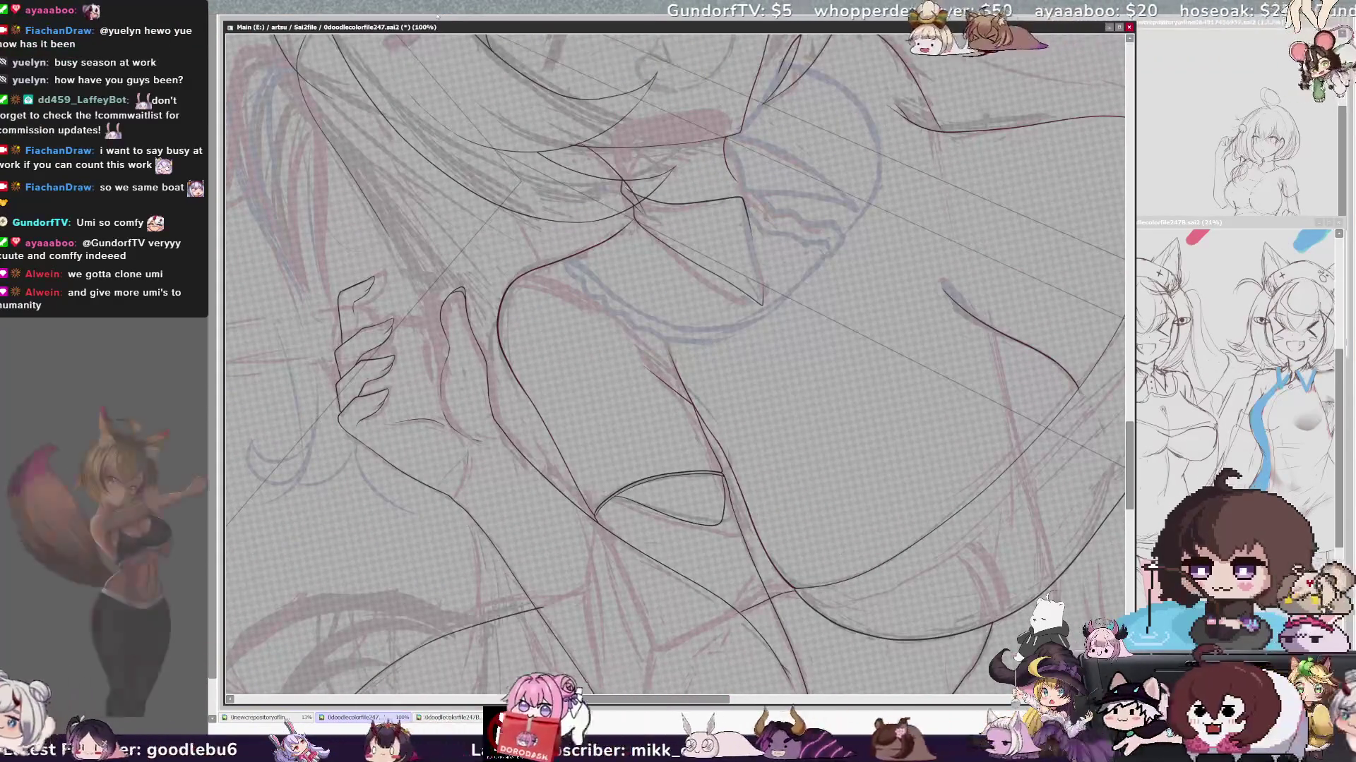
scroll(674, 363, left, 1)
scroll(673, 362, left, 4)
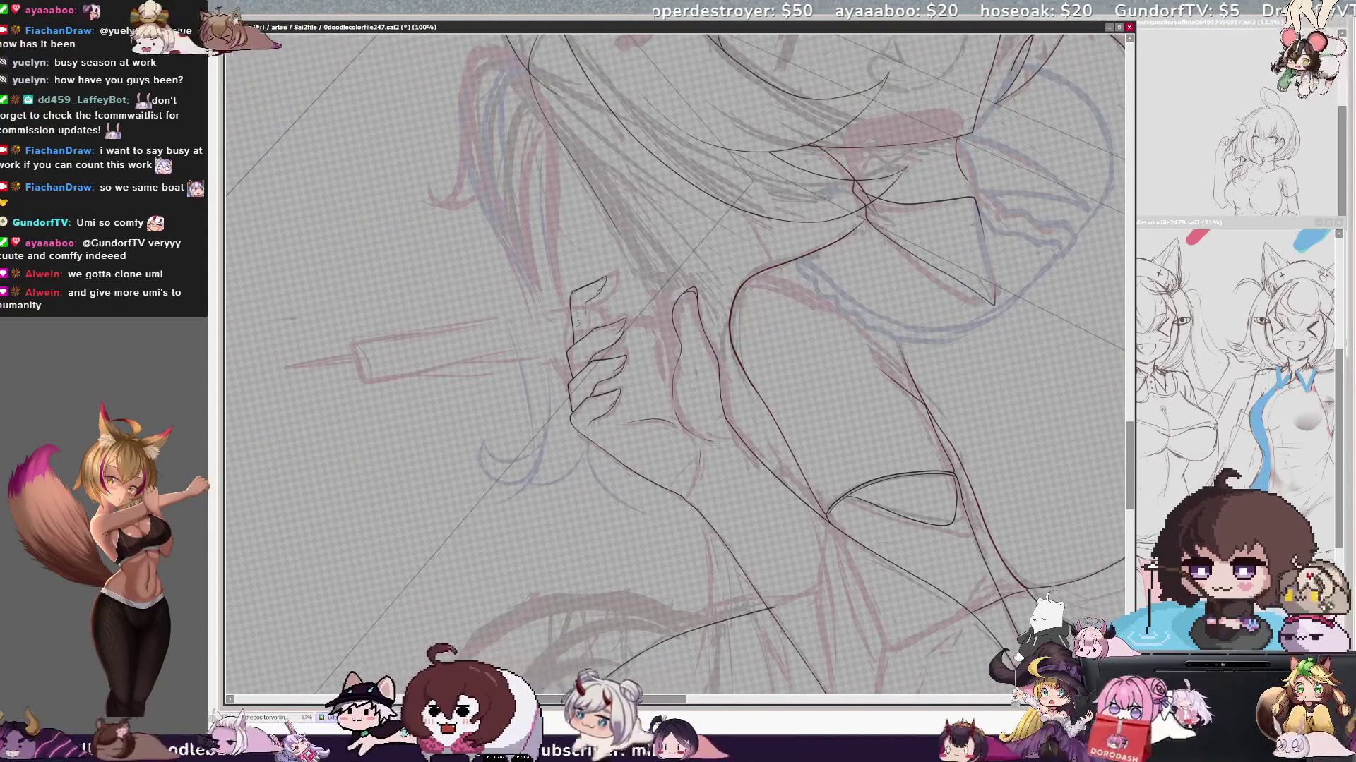
scroll(726, 307, up, 2)
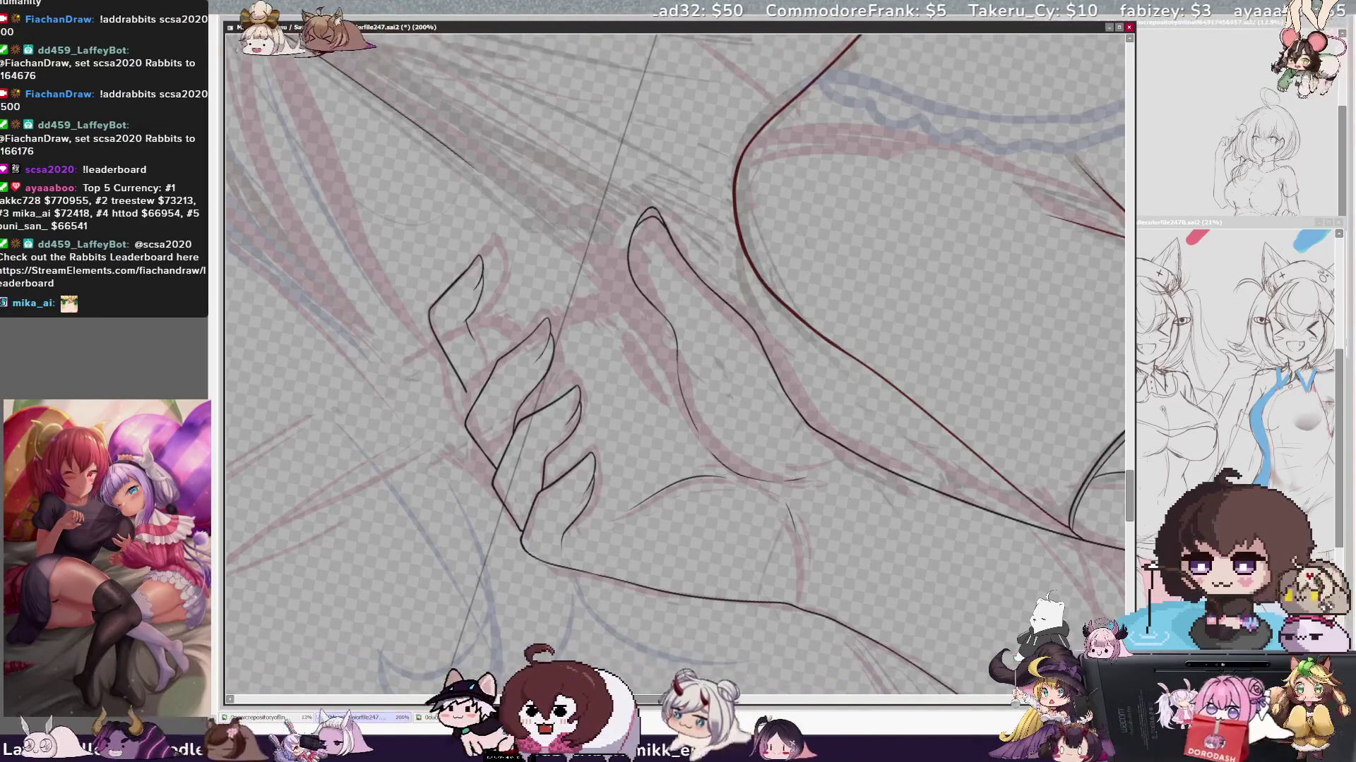
key(Delete)
key(Delete)
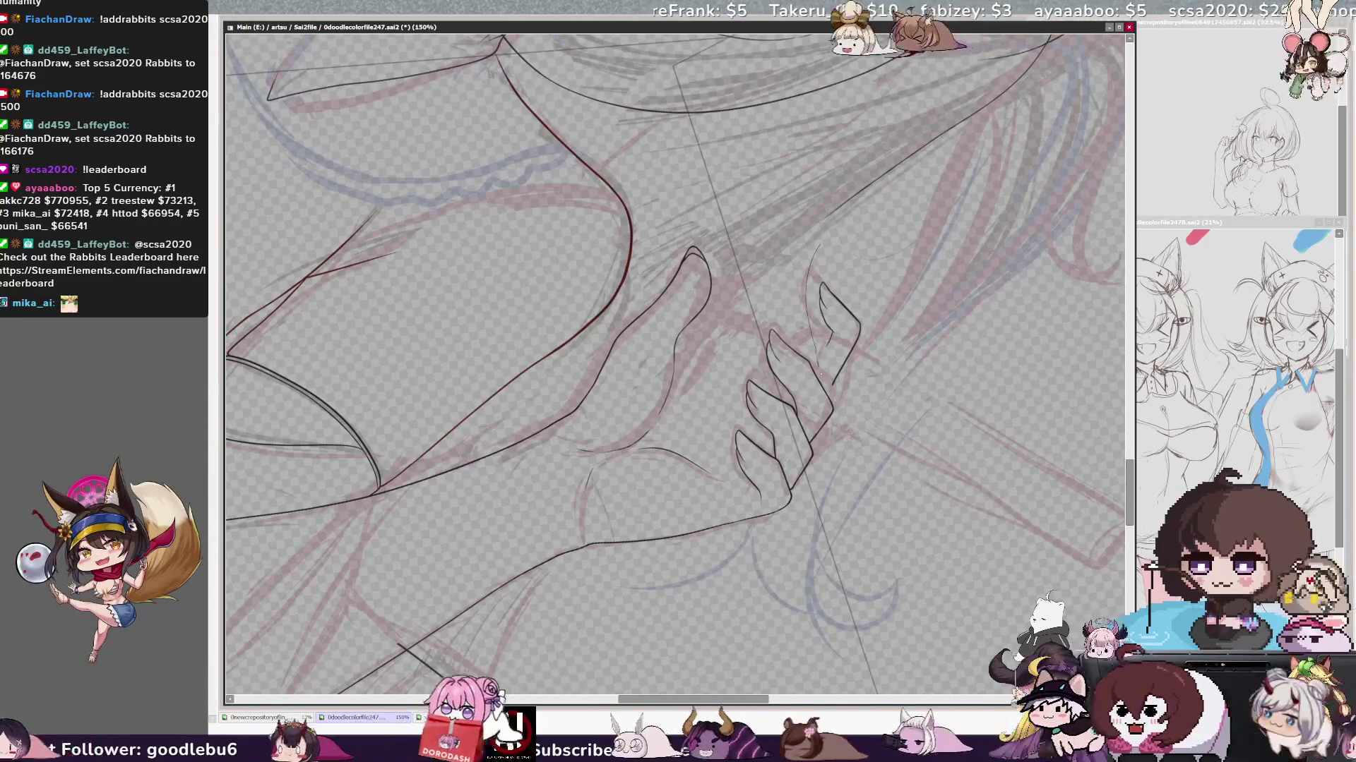
drag(813, 286, 837, 366)
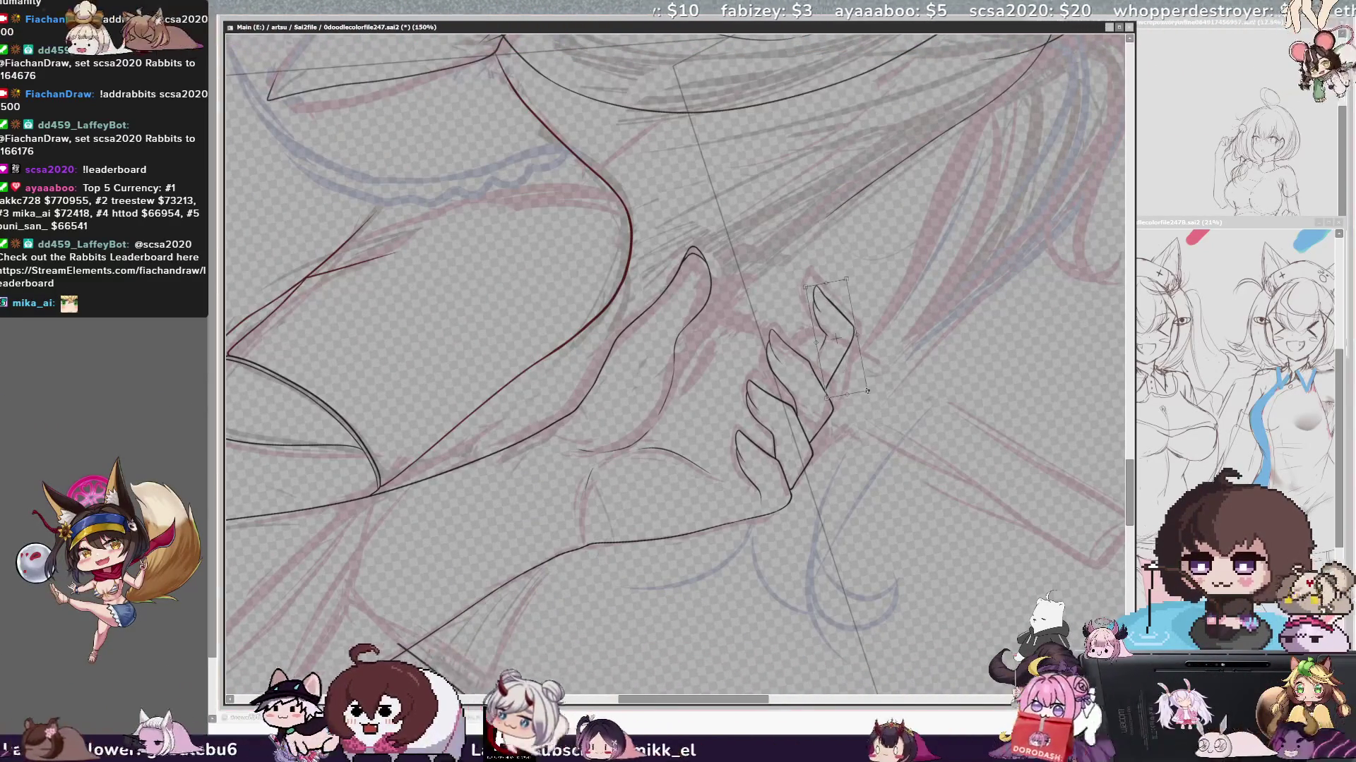
- Select the fingertip stroke and shift it slightly left, then mirror the view to check
drag(808, 282, 870, 395)
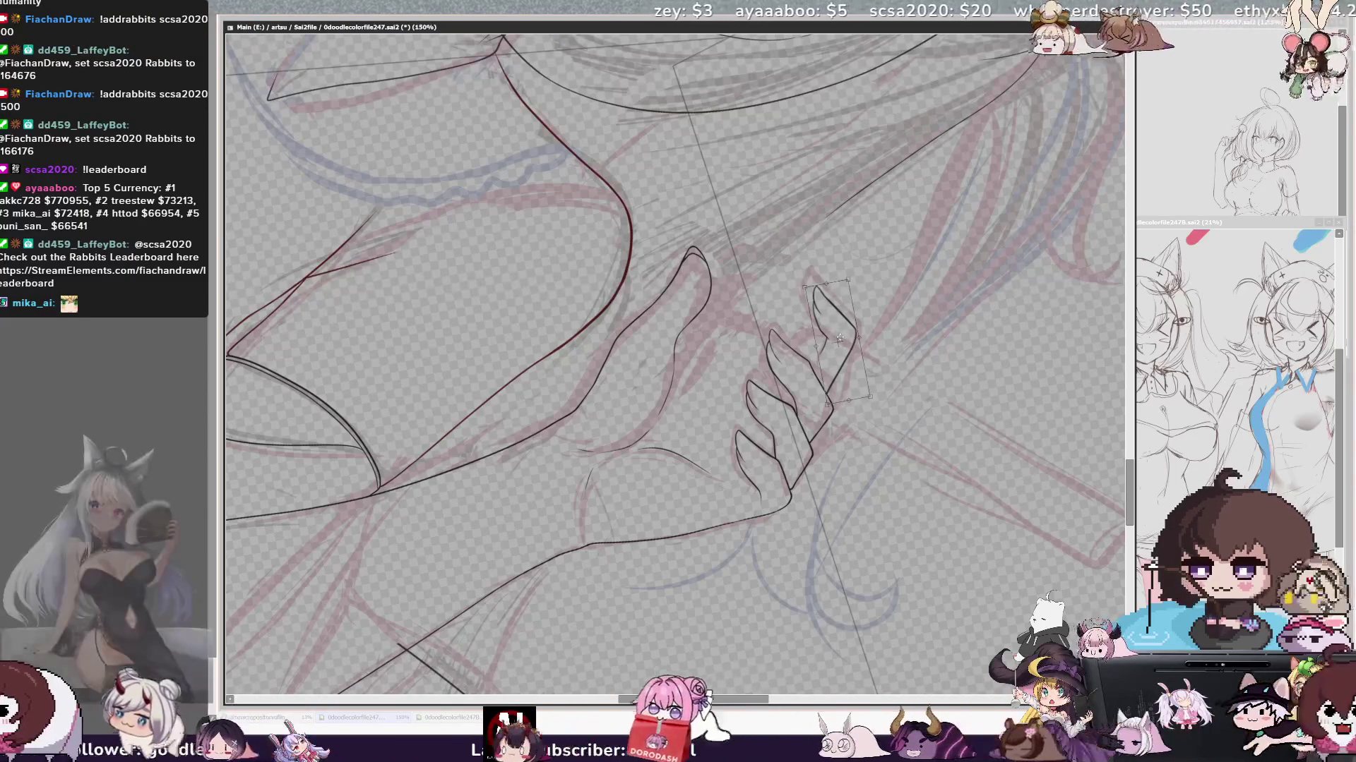
drag(853, 338, 835, 343)
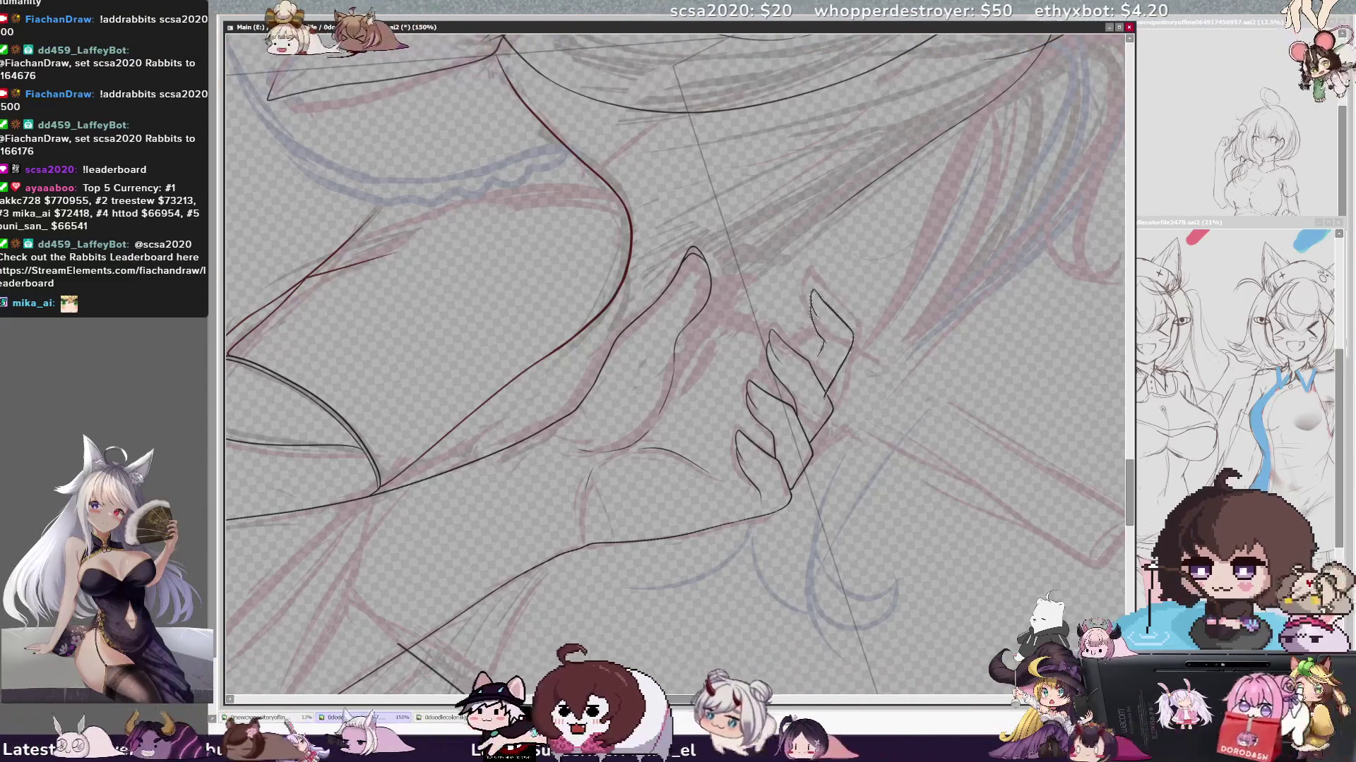
key(h)
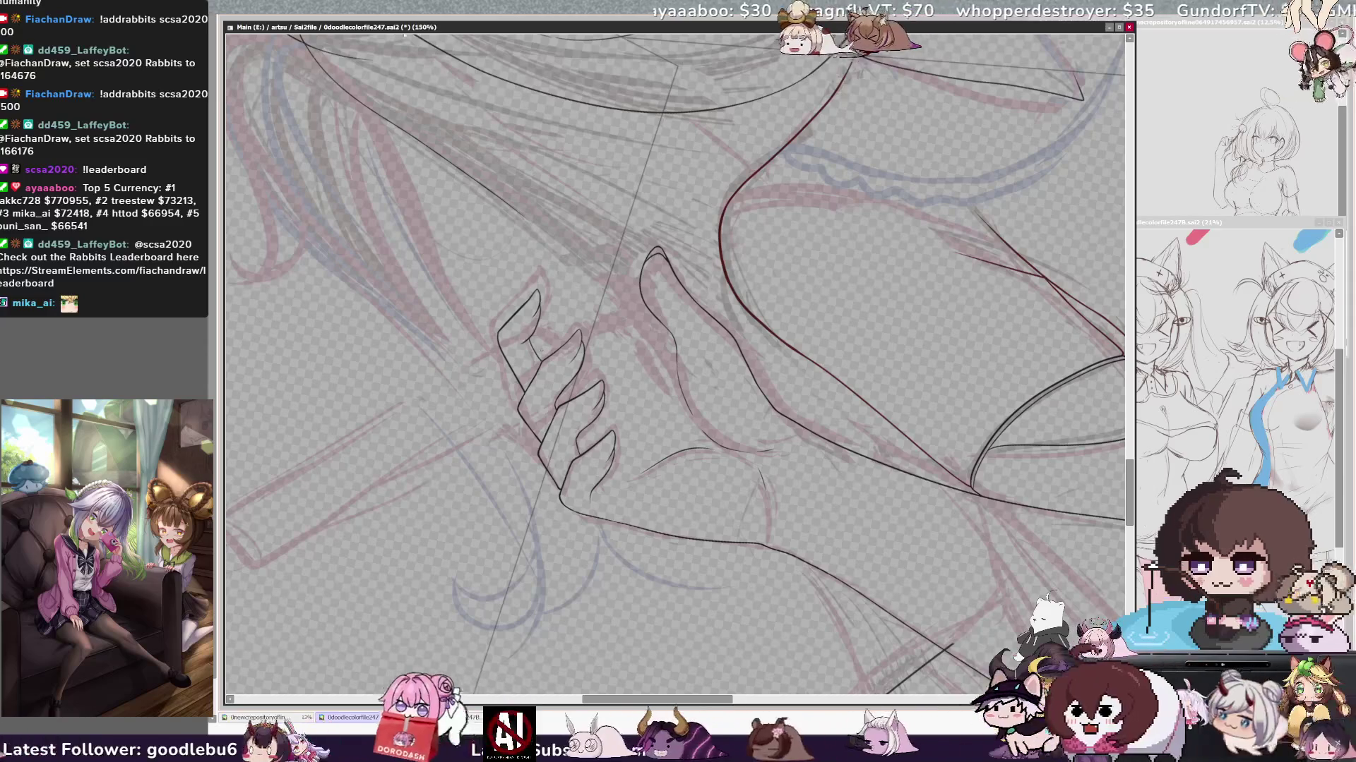
key(minus)
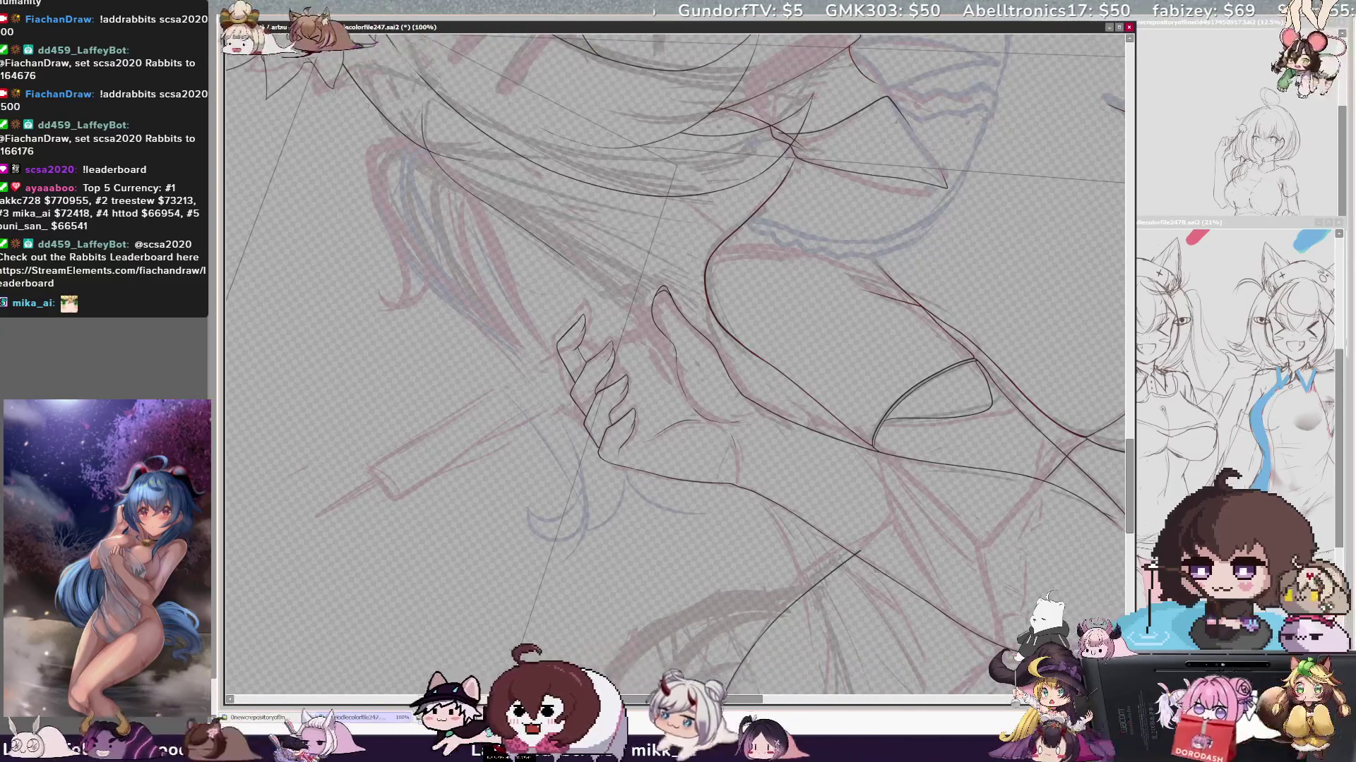
scroll(678, 360, down, 2)
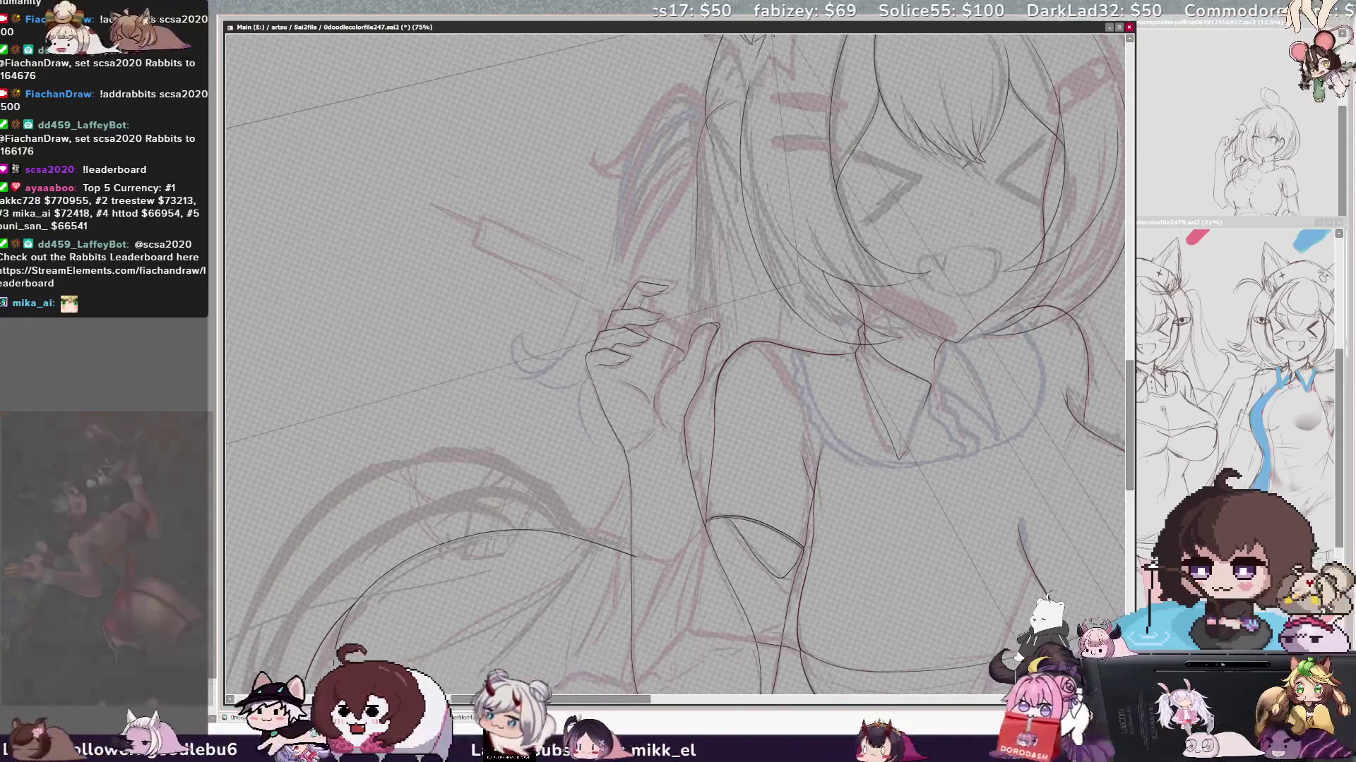
key(h)
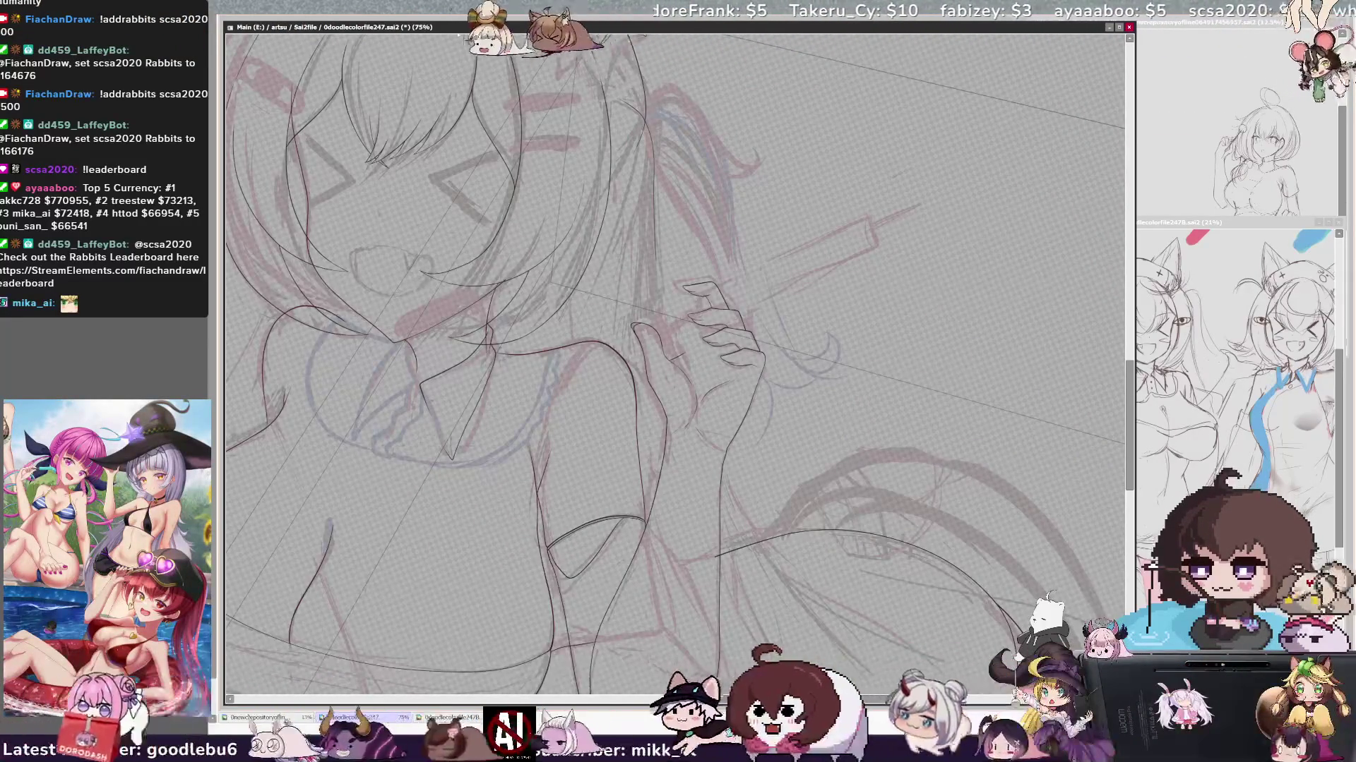
scroll(699, 328, up, 2)
scroll(699, 328, up, 2)
scroll(699, 328, up, 2)
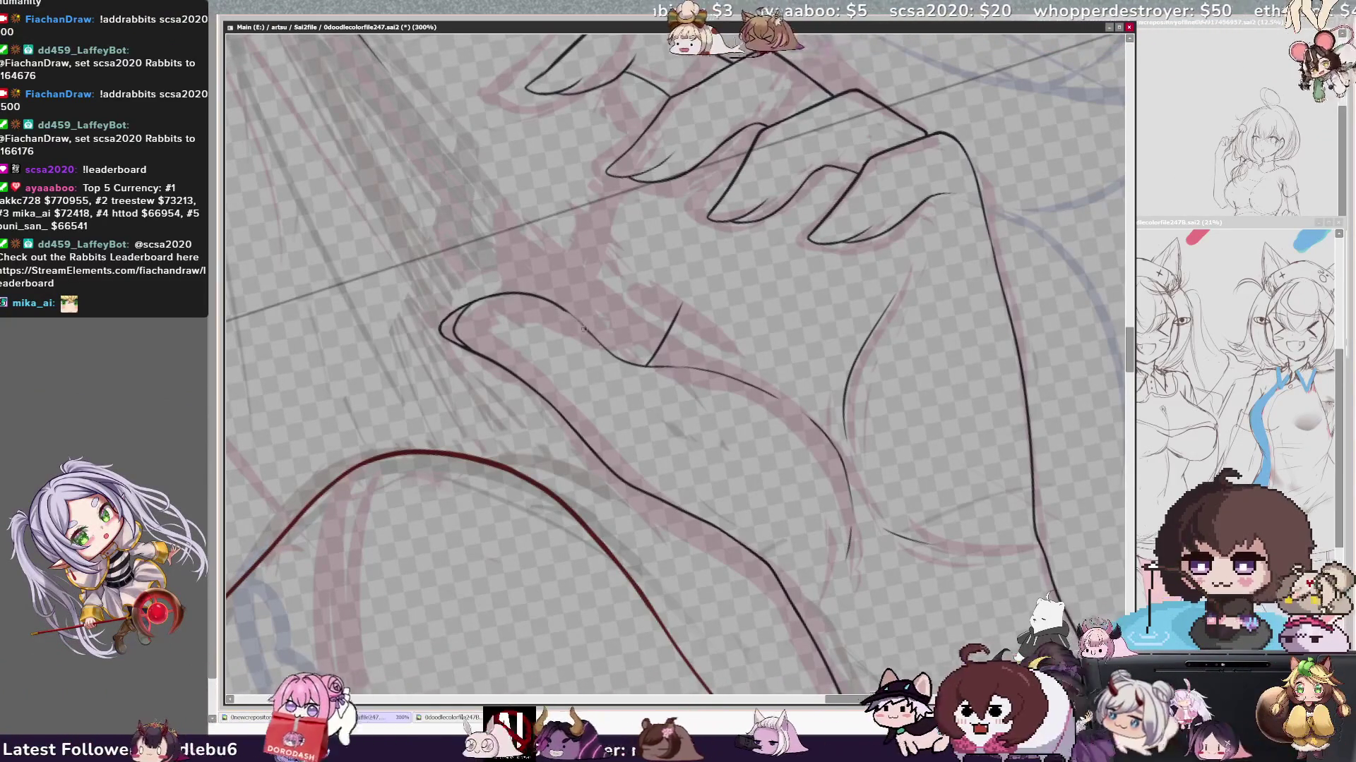
- Check the hand mirrored, then extend the raised finger's inked outline upward
key(Insert)
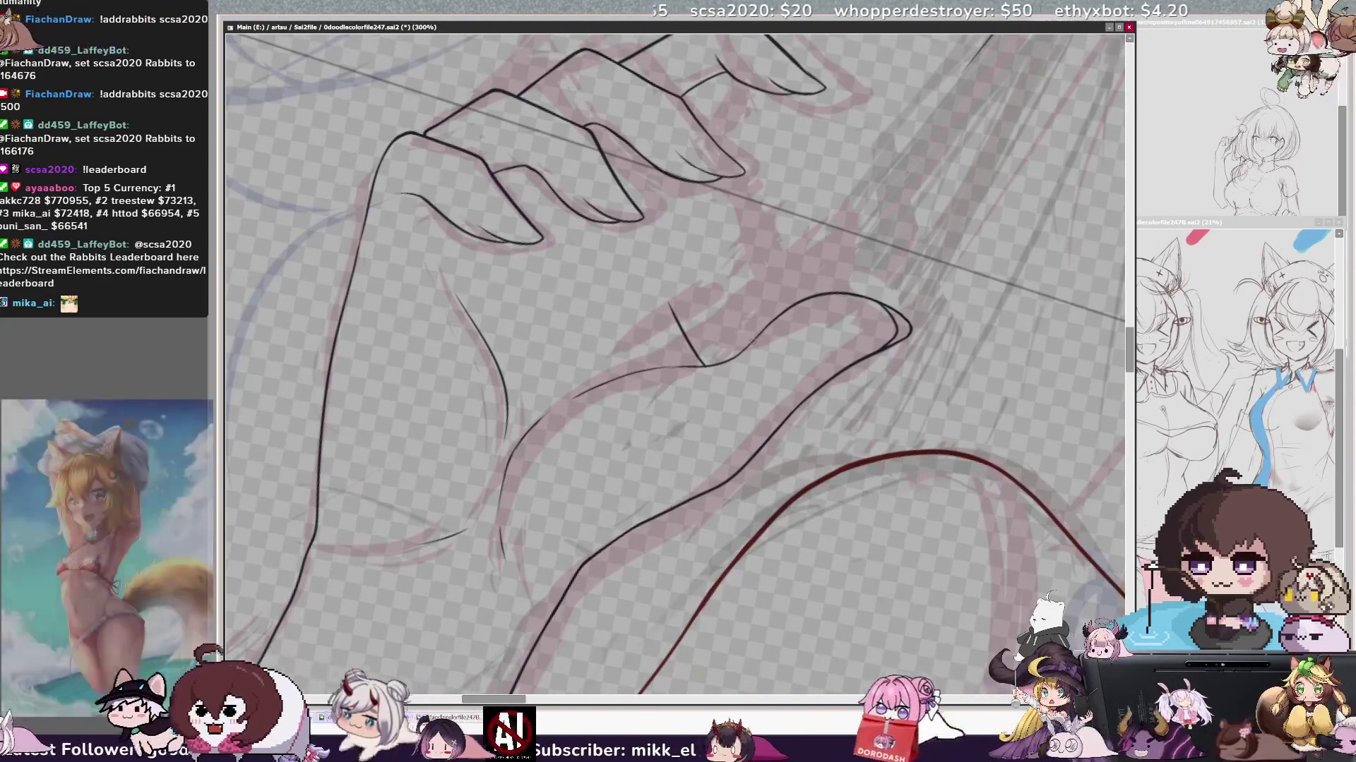
key(Insert)
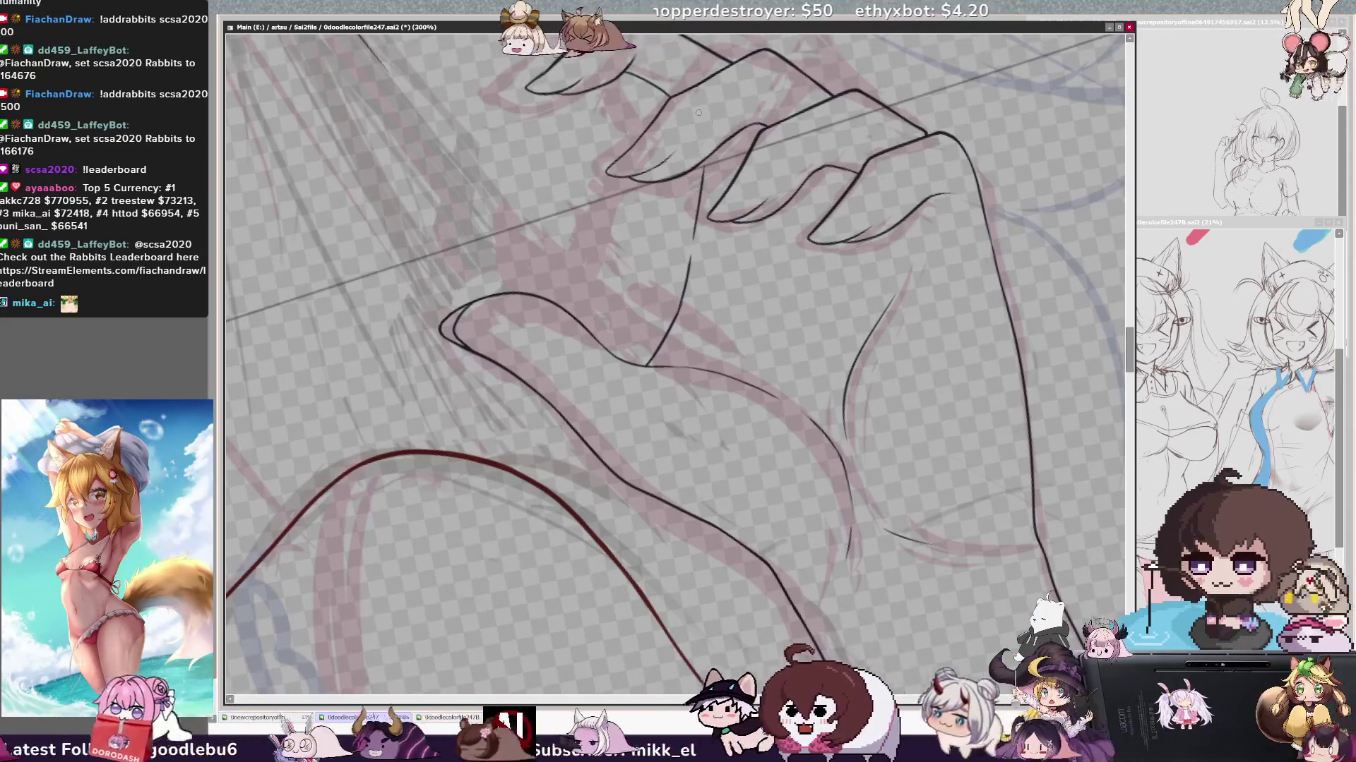
drag(707, 159, 691, 246)
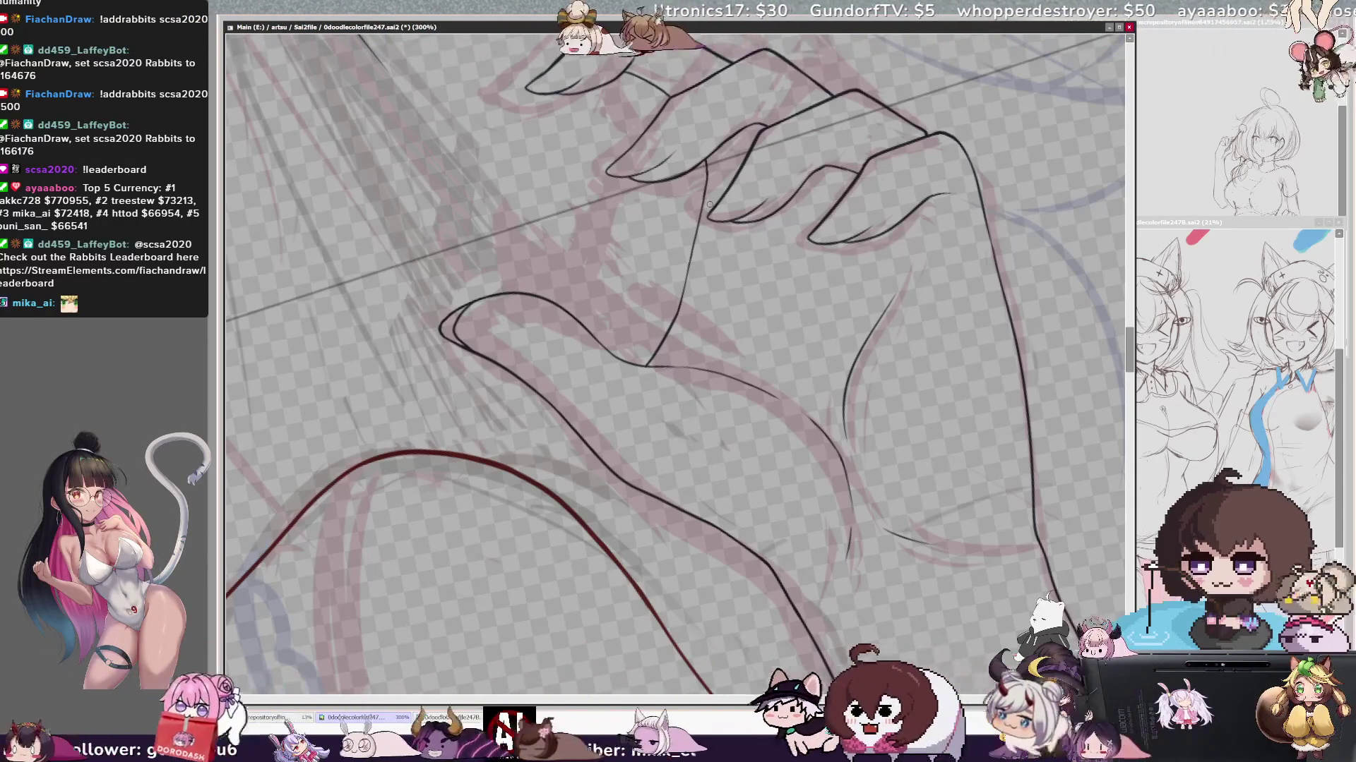
scroll(678, 365, down, 3)
scroll(678, 365, down, 3)
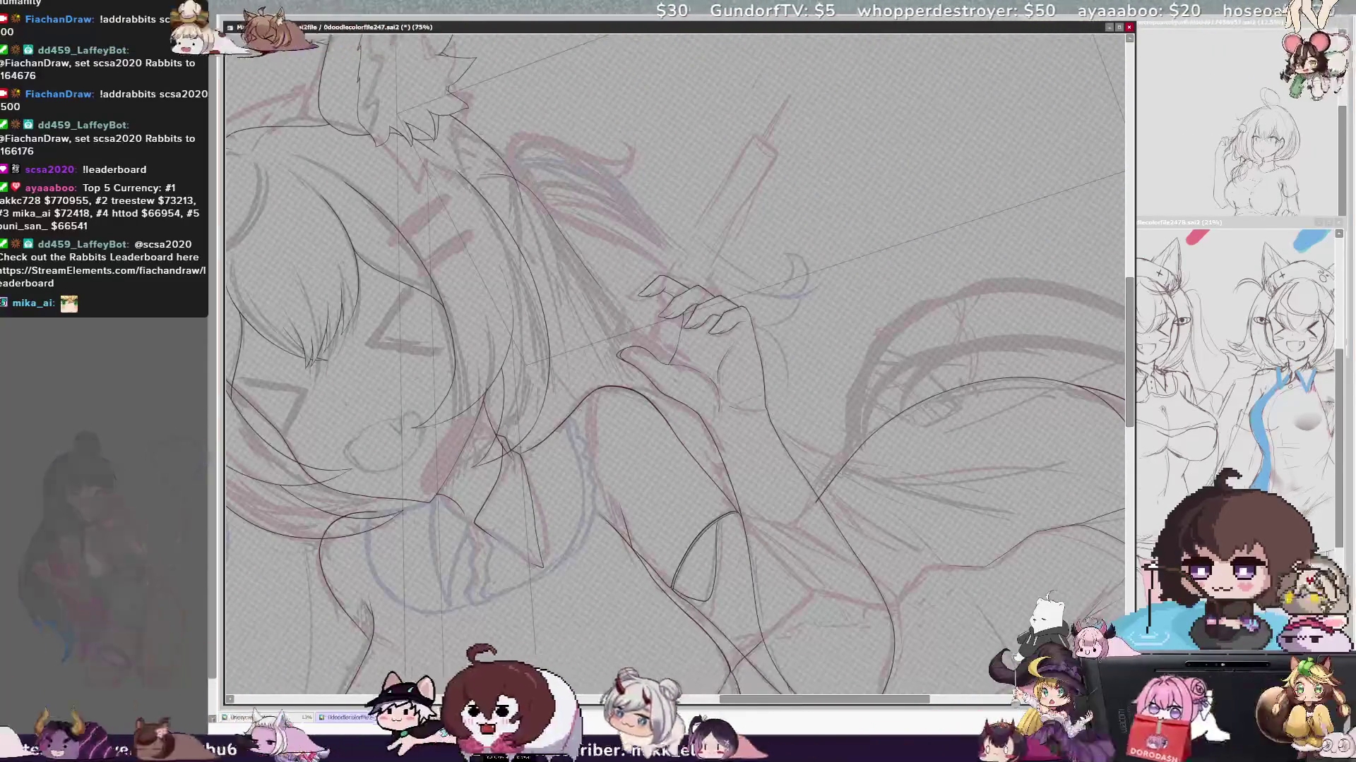
key(End)
key(End)
key(End)
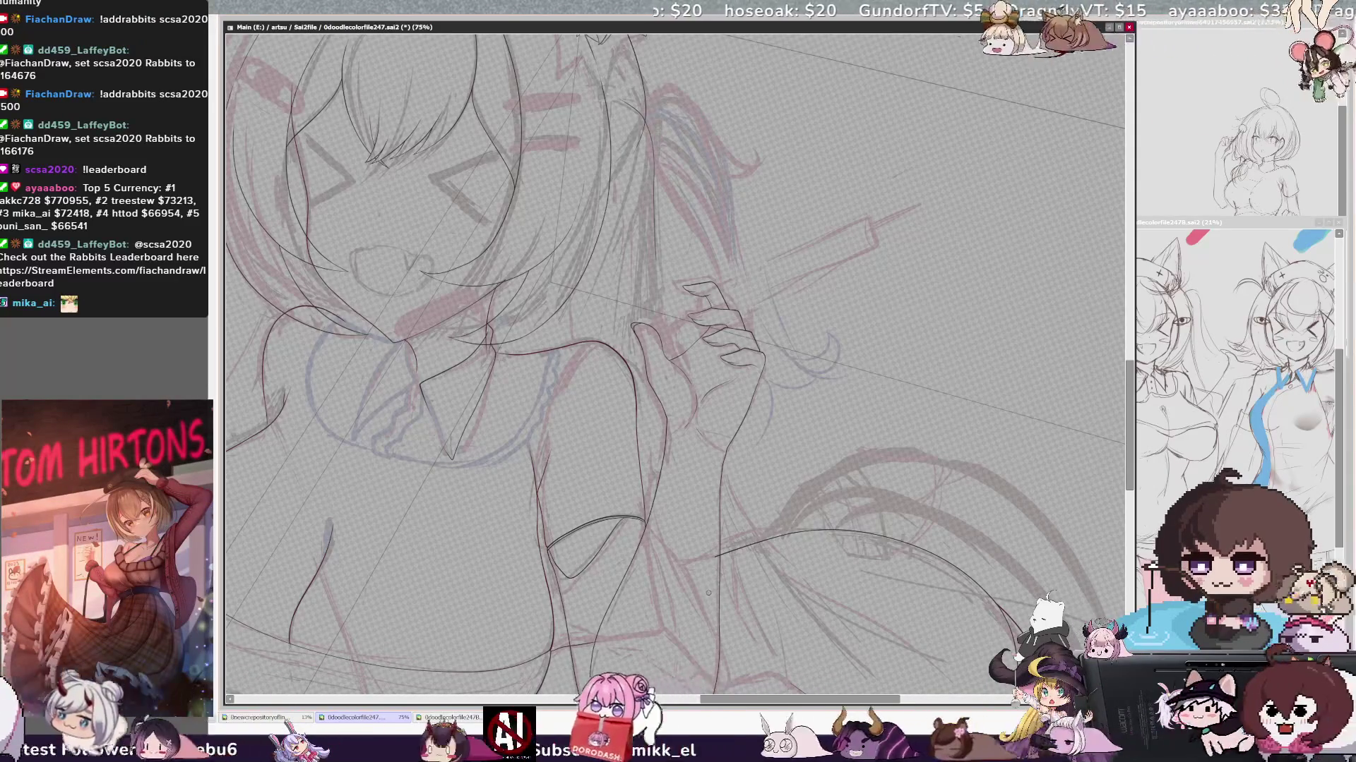
scroll(675, 365, down, 3)
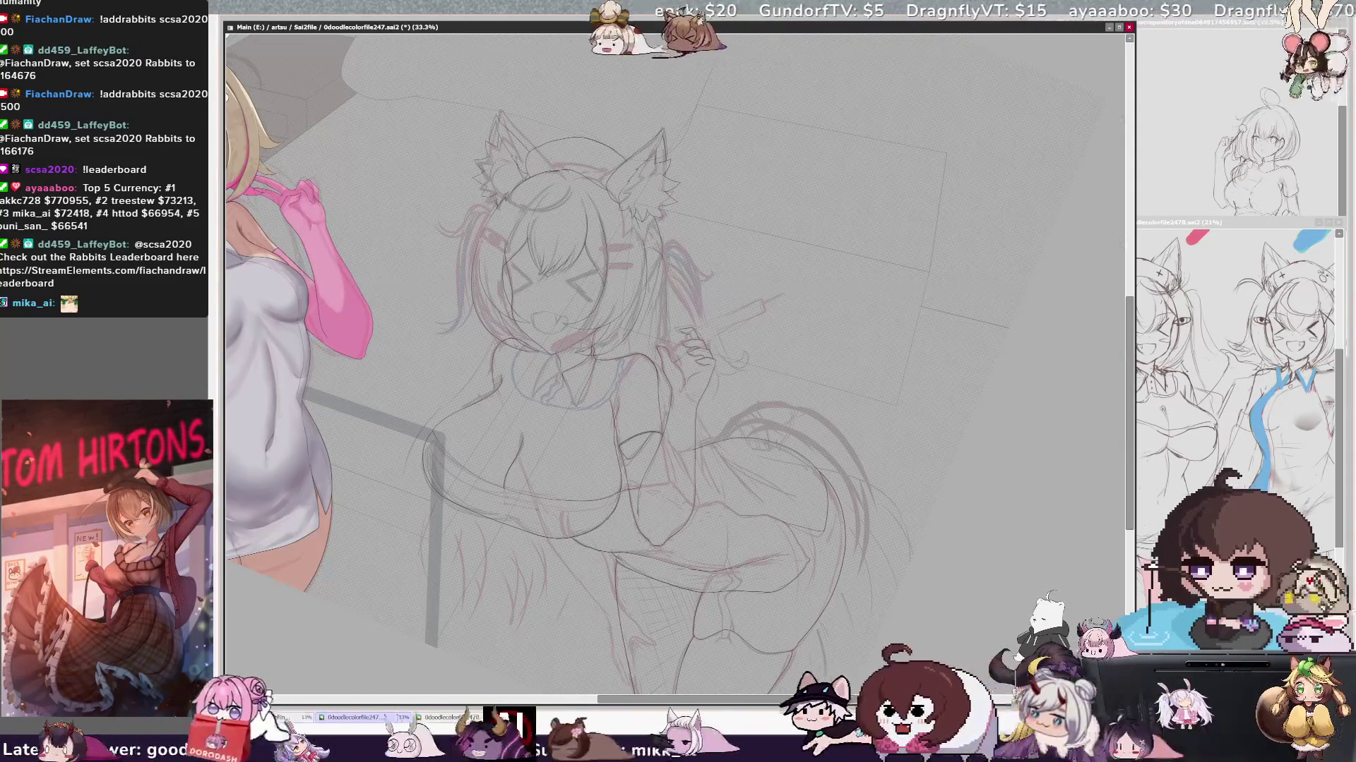
key(End)
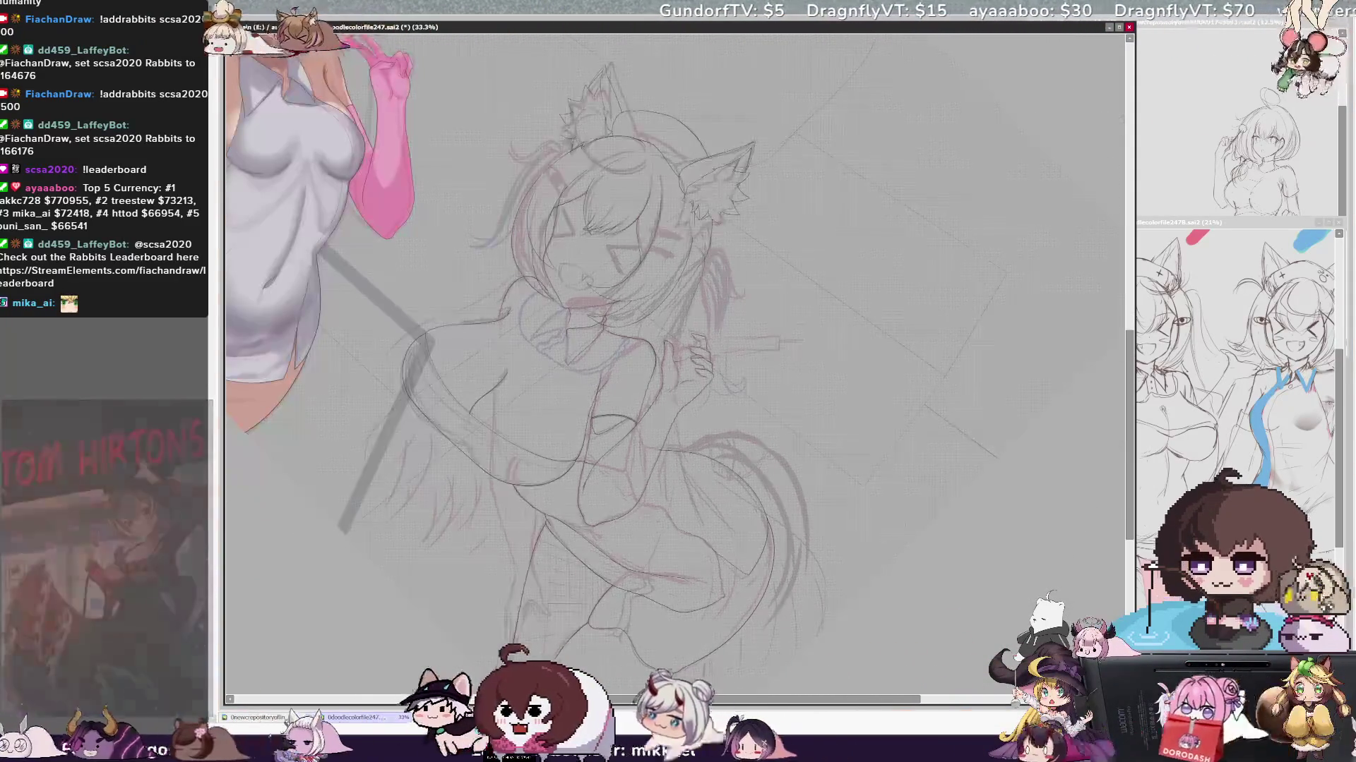
scroll(675, 365, down, 2)
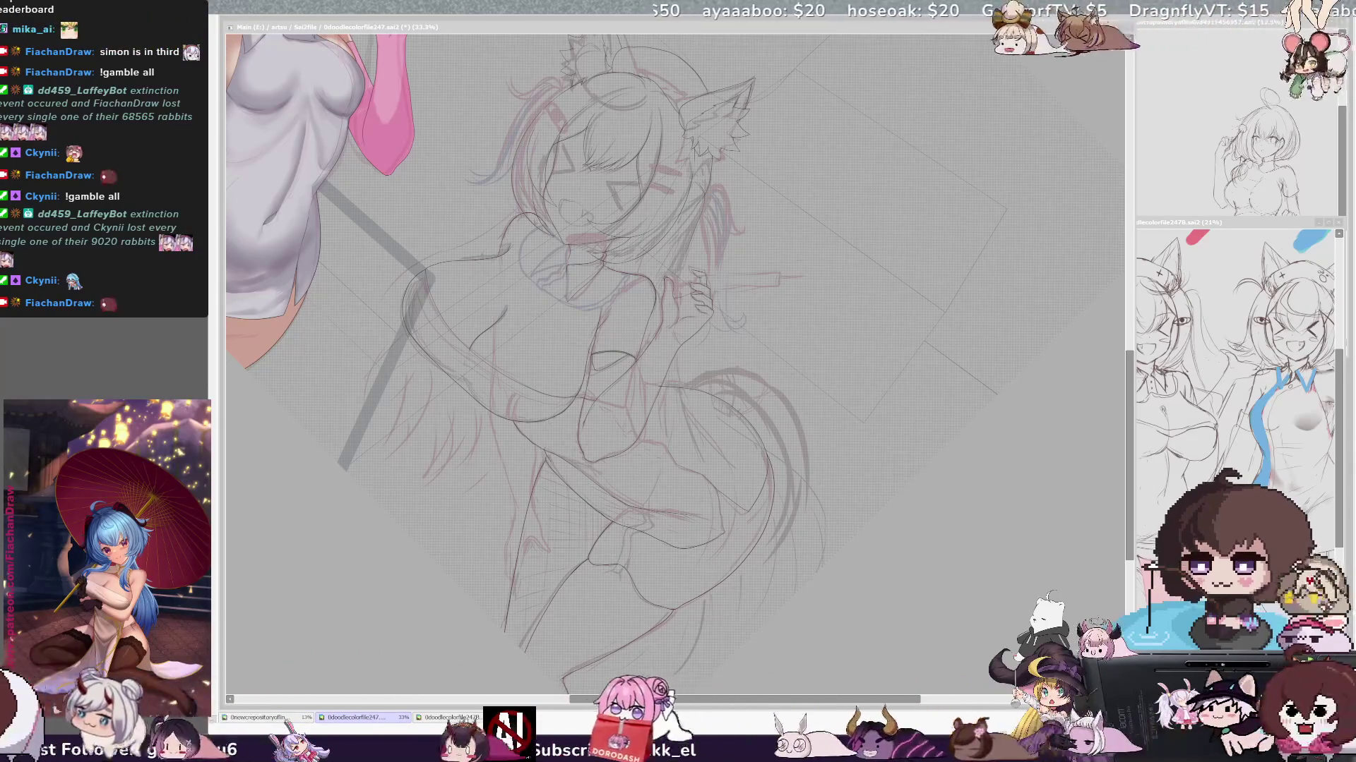
click(804, 389)
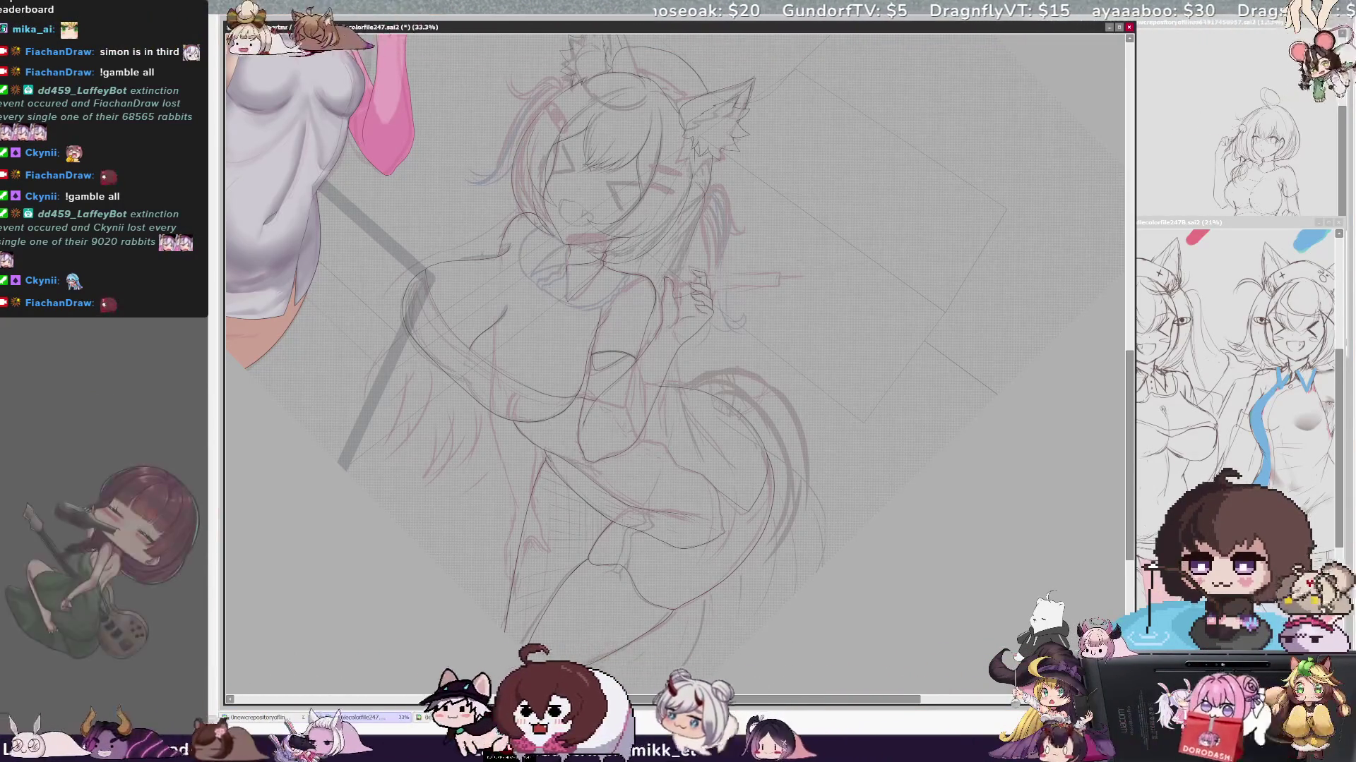
key(Delete)
scroll(720, 339, up, 1)
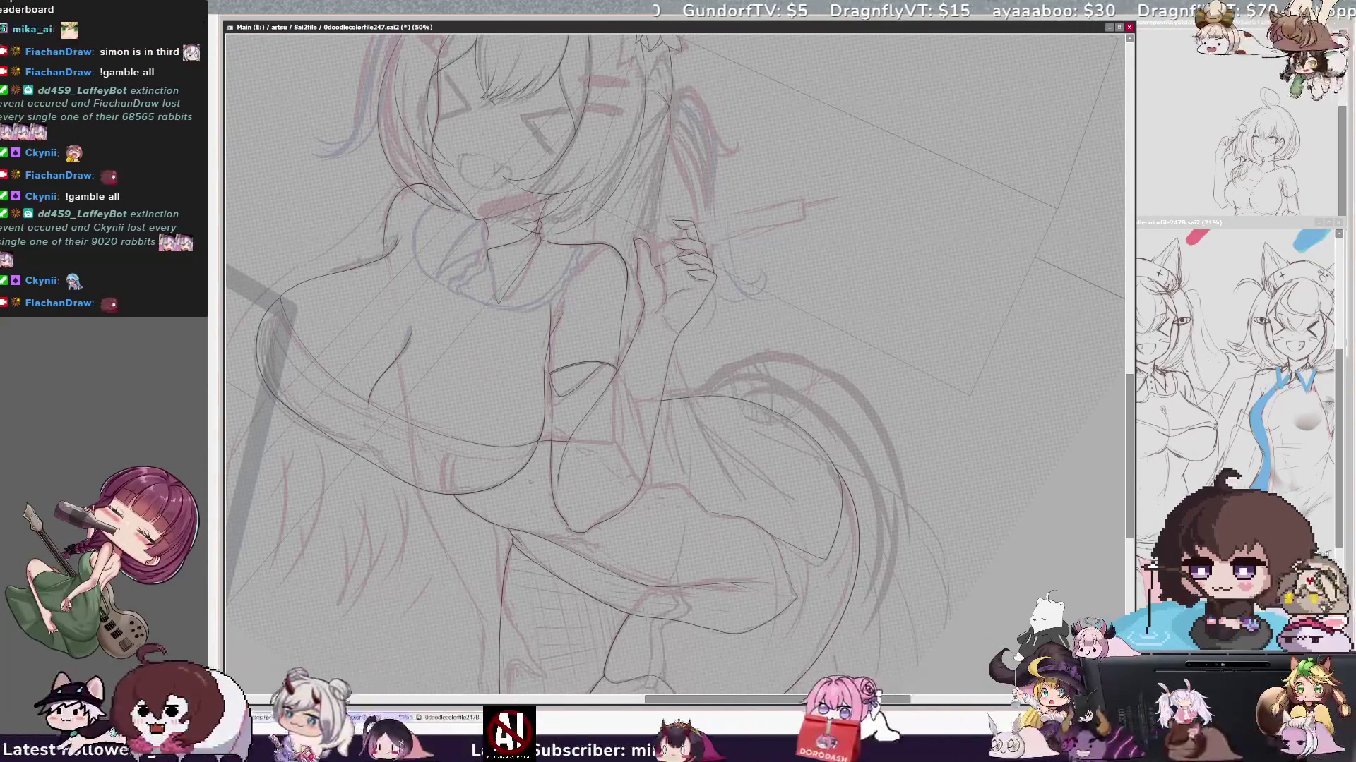
drag(678, 382, 794, 328)
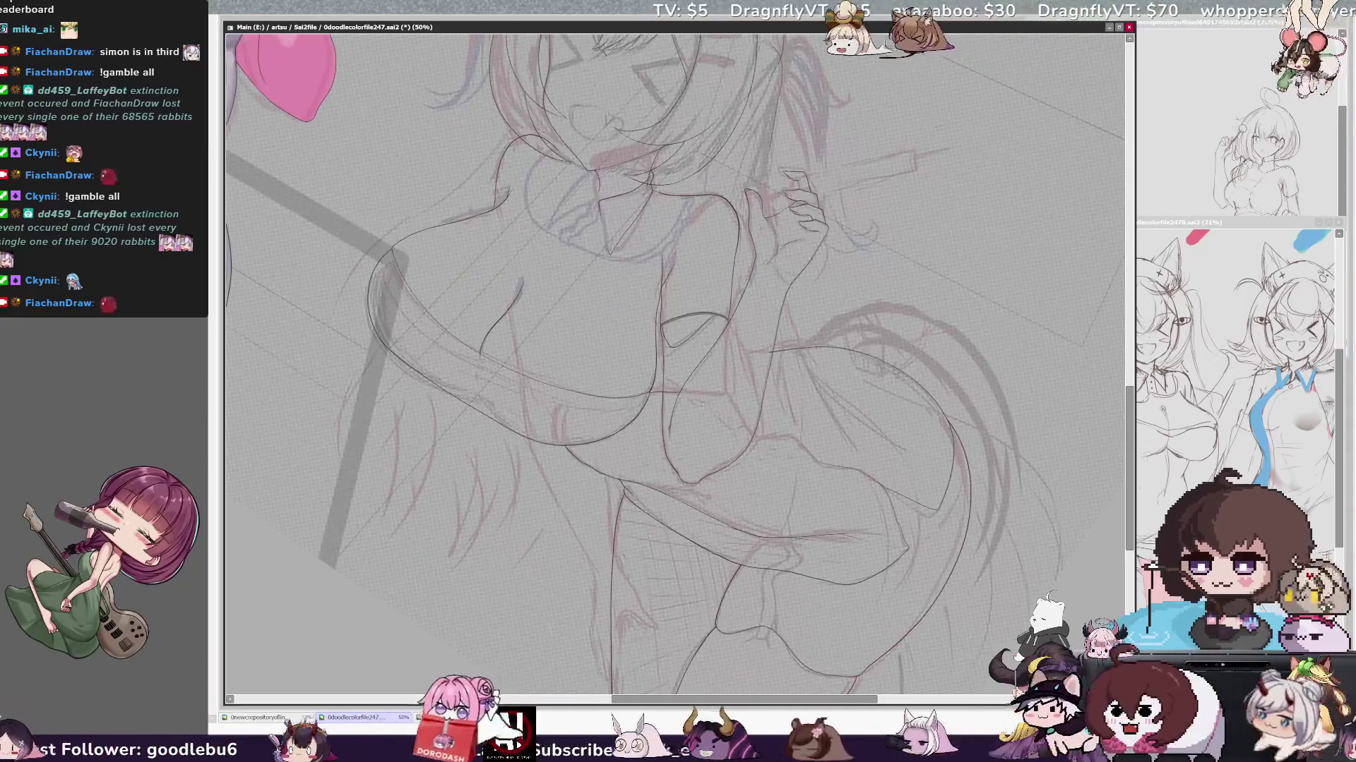
drag(678, 350, 648, 349)
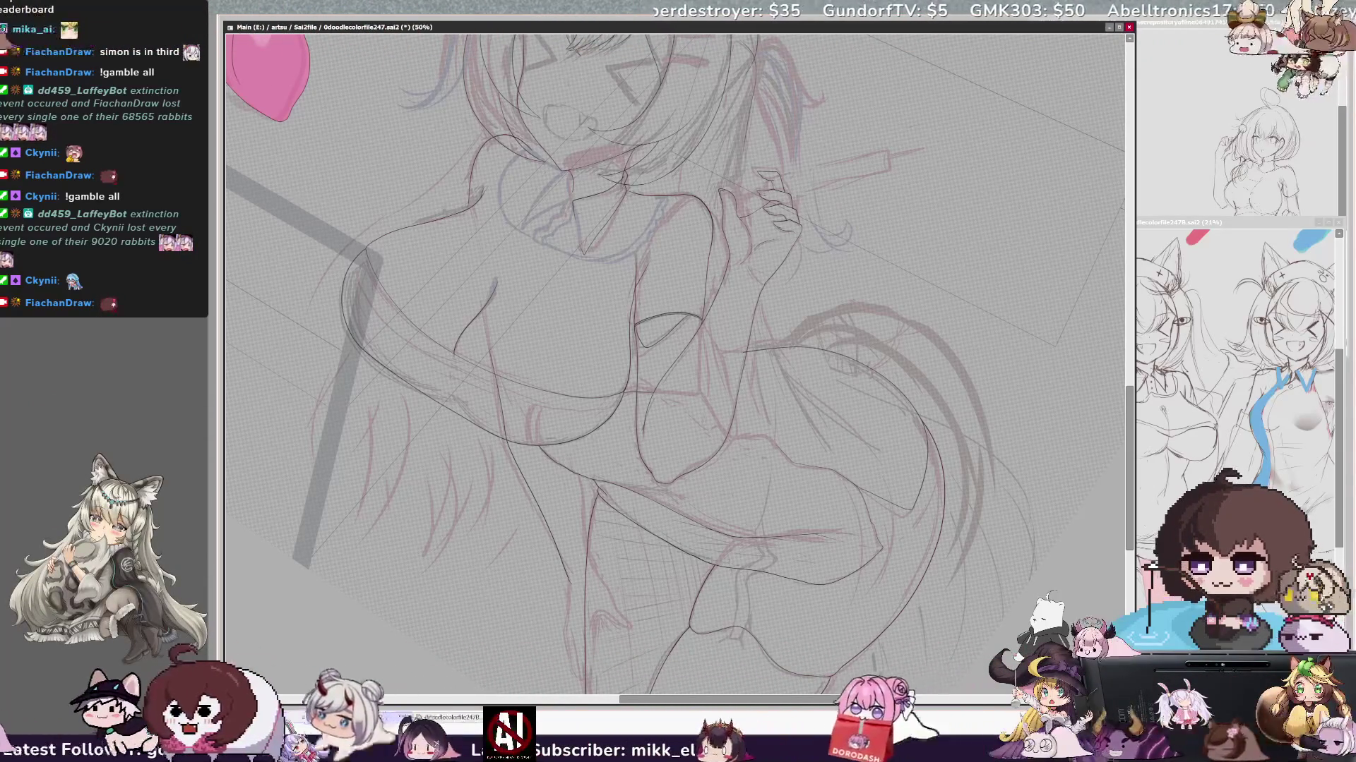
scroll(675, 365, down, 2)
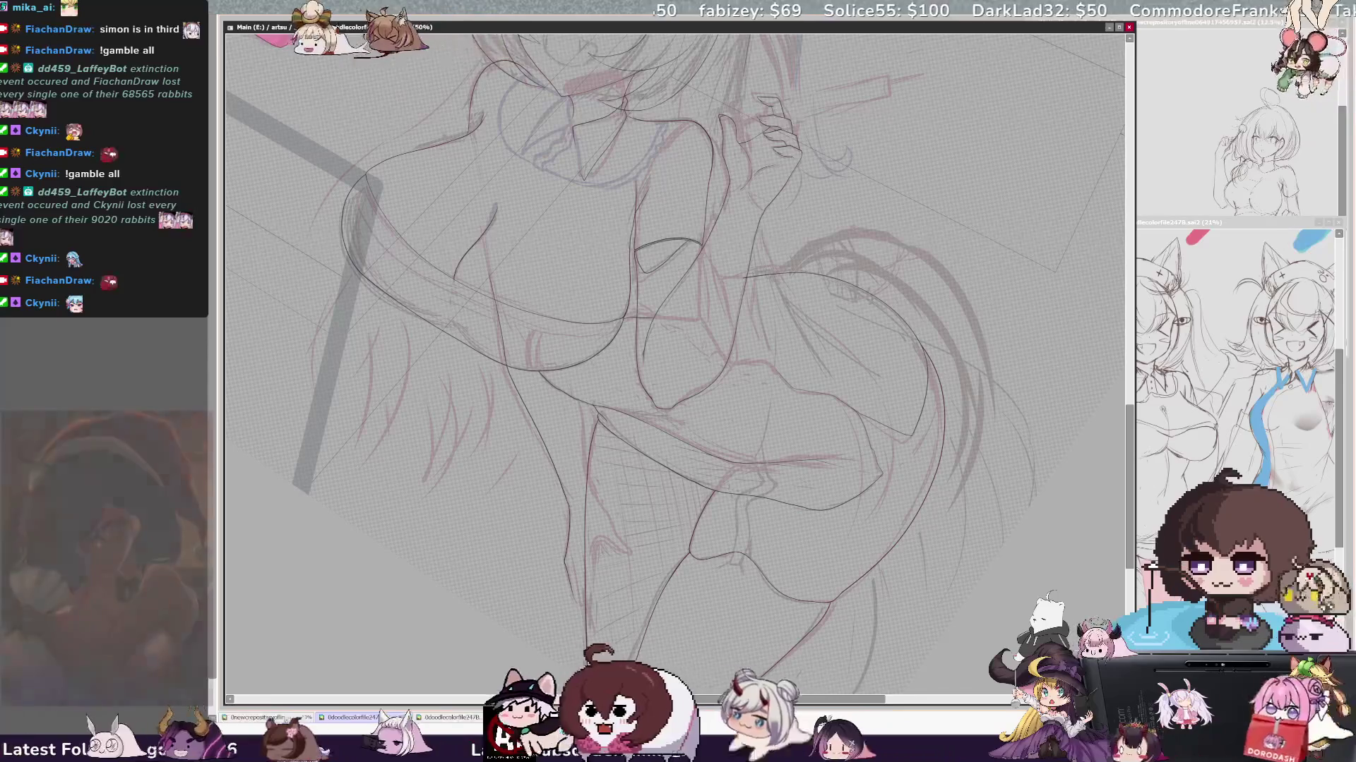
key(Insert)
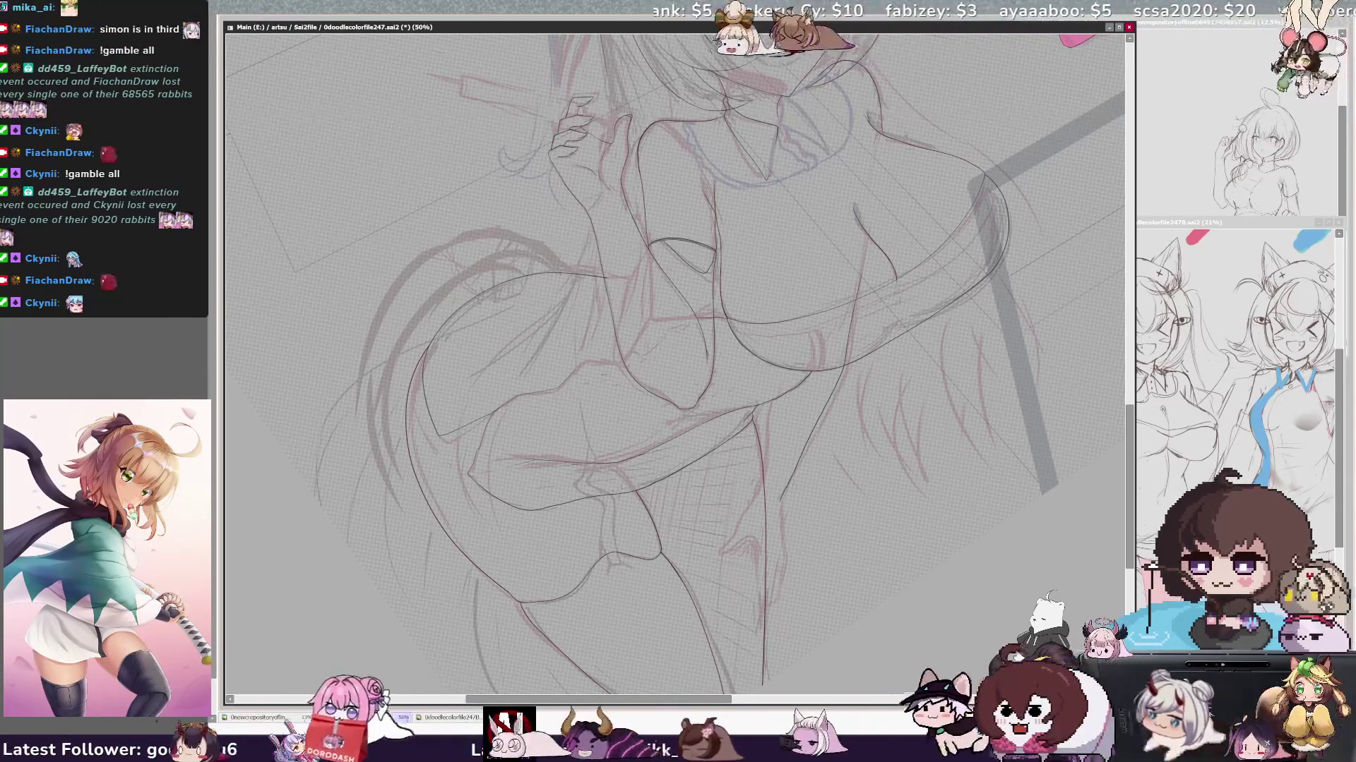
key(h)
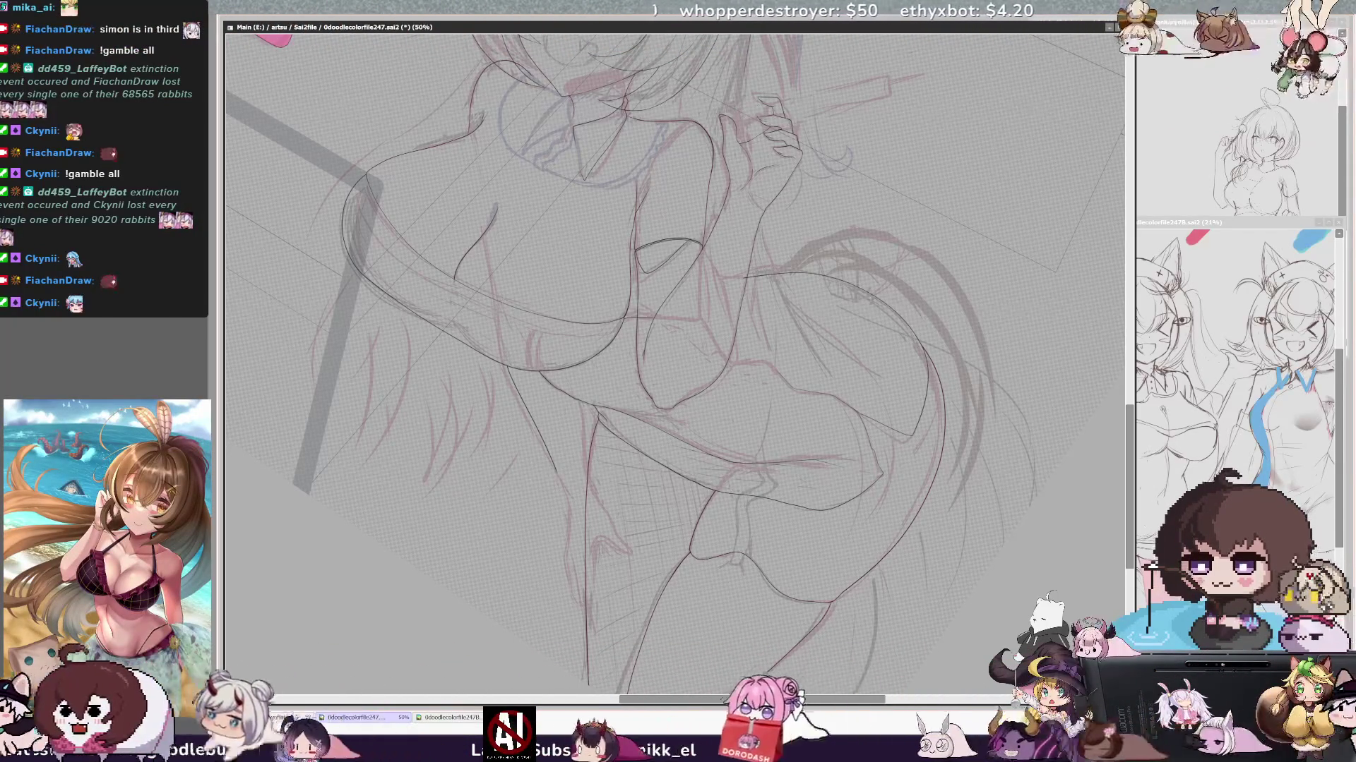
key(End)
key(End)
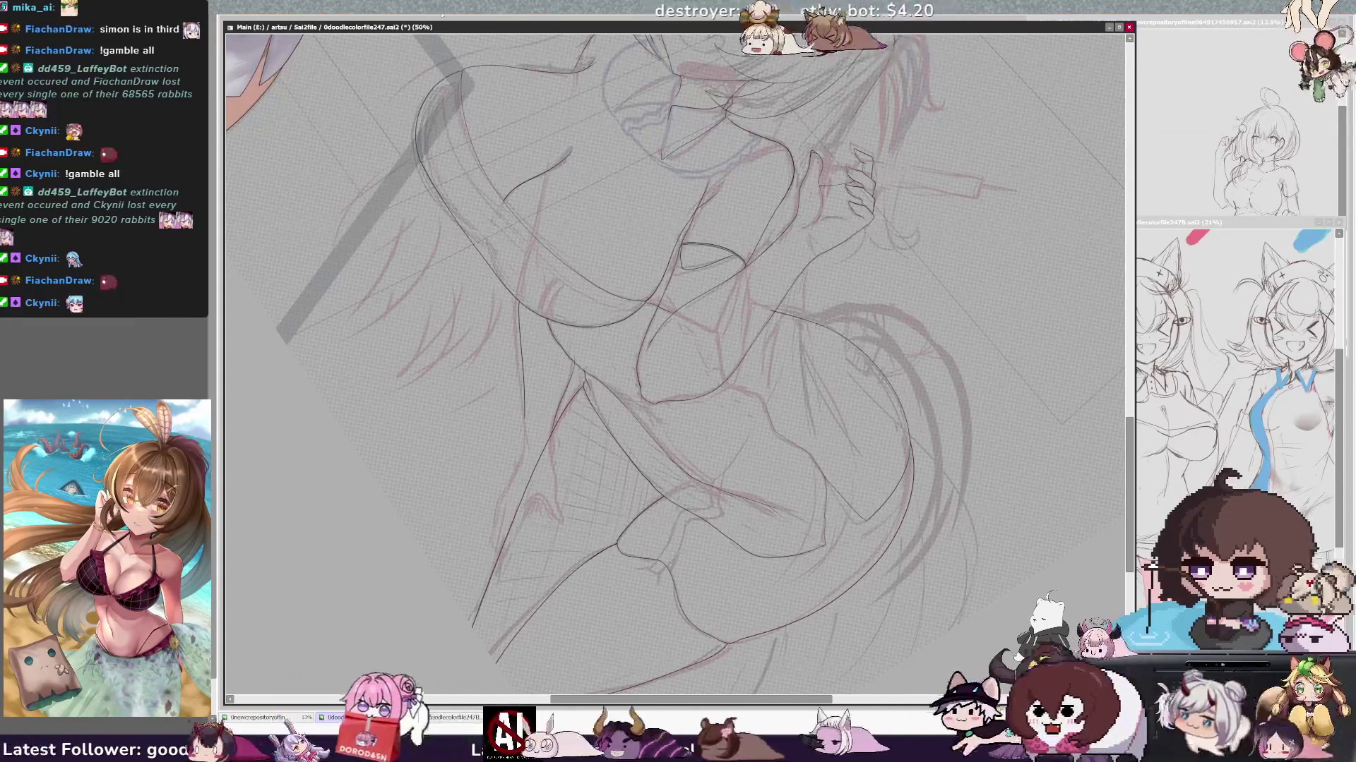
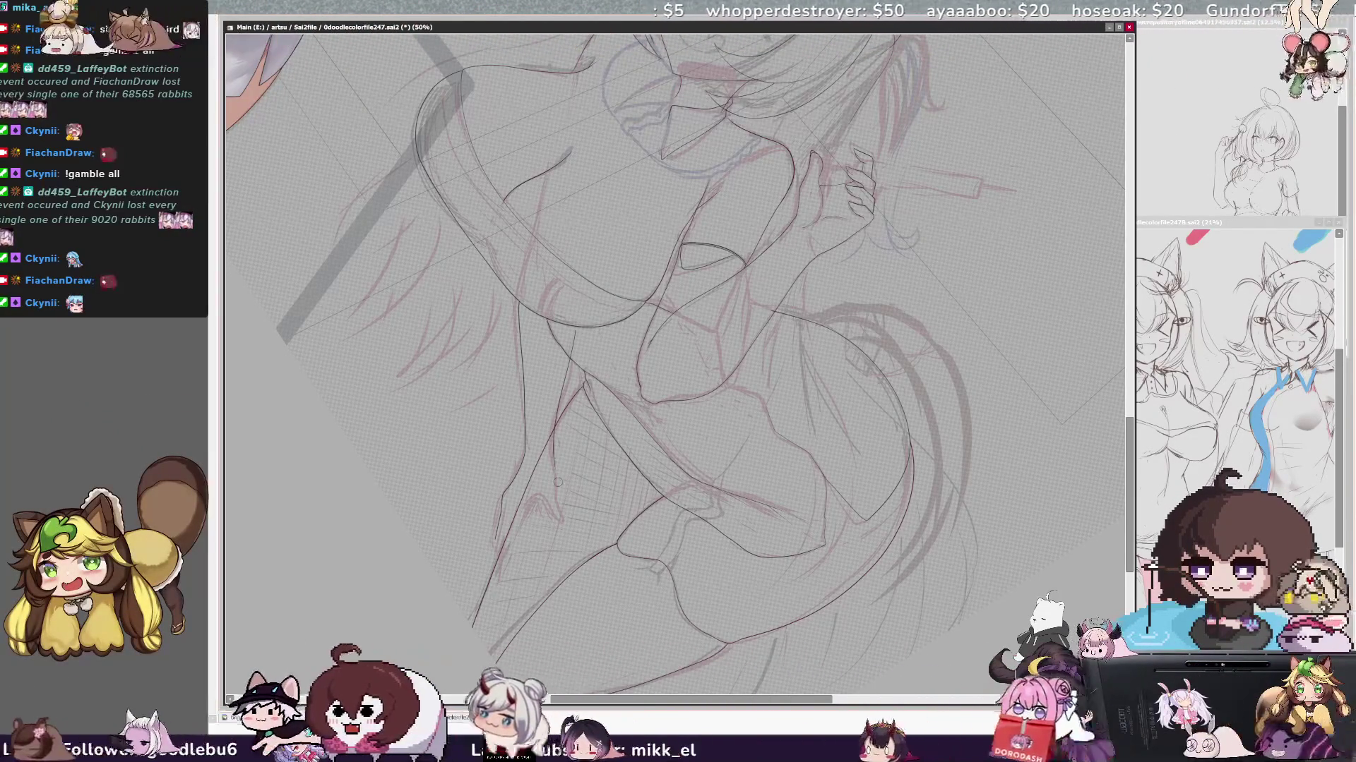
- Flip the view horizontally several times to check proportions, then zoom in to 100% on the legs
key(h)
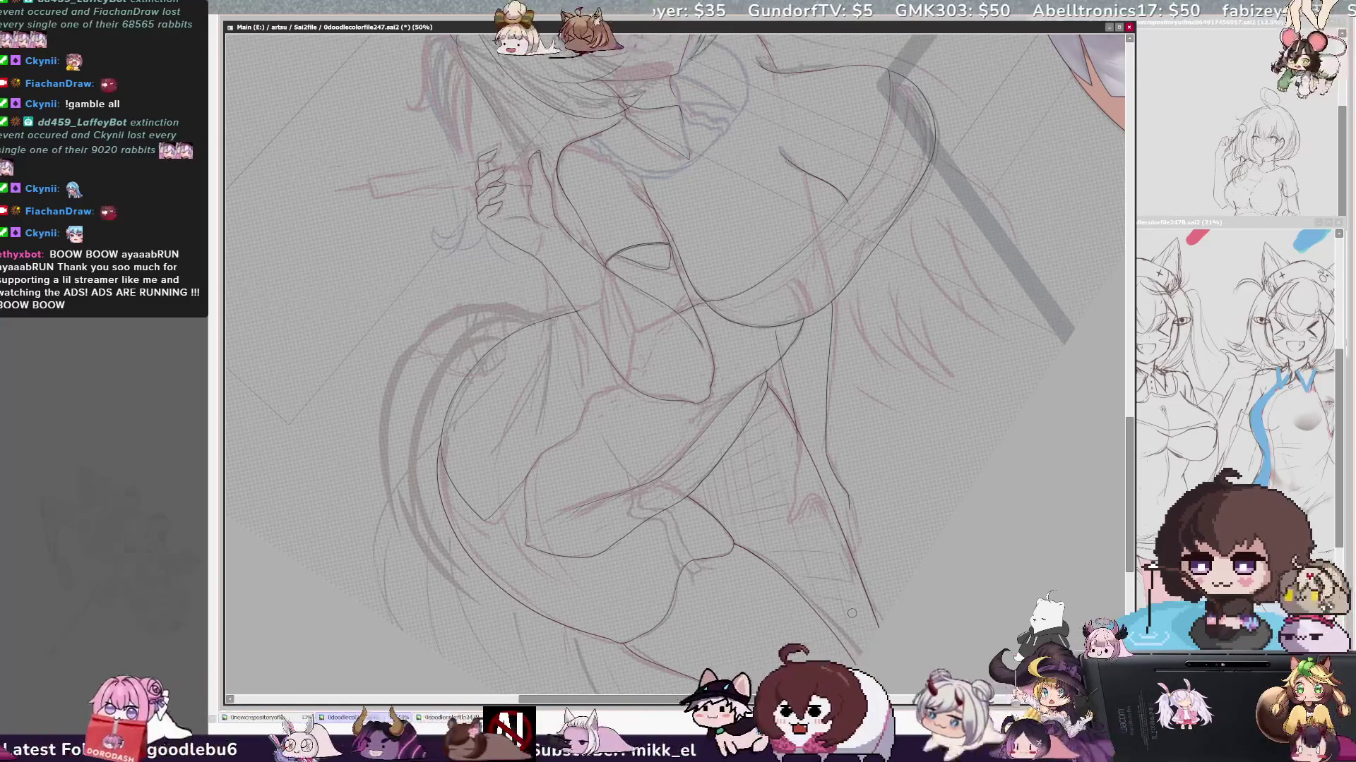
scroll(851, 613, up, 2)
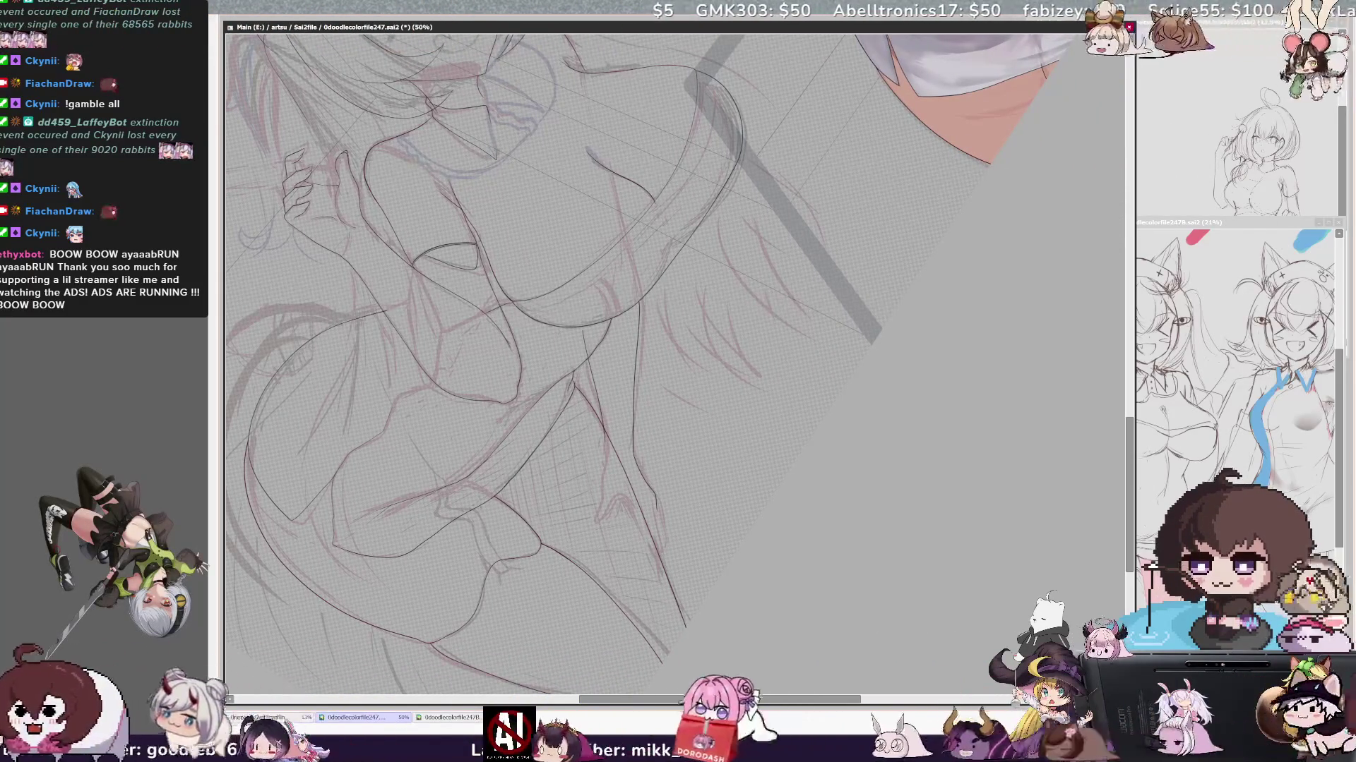
drag(636, 371, 699, 483)
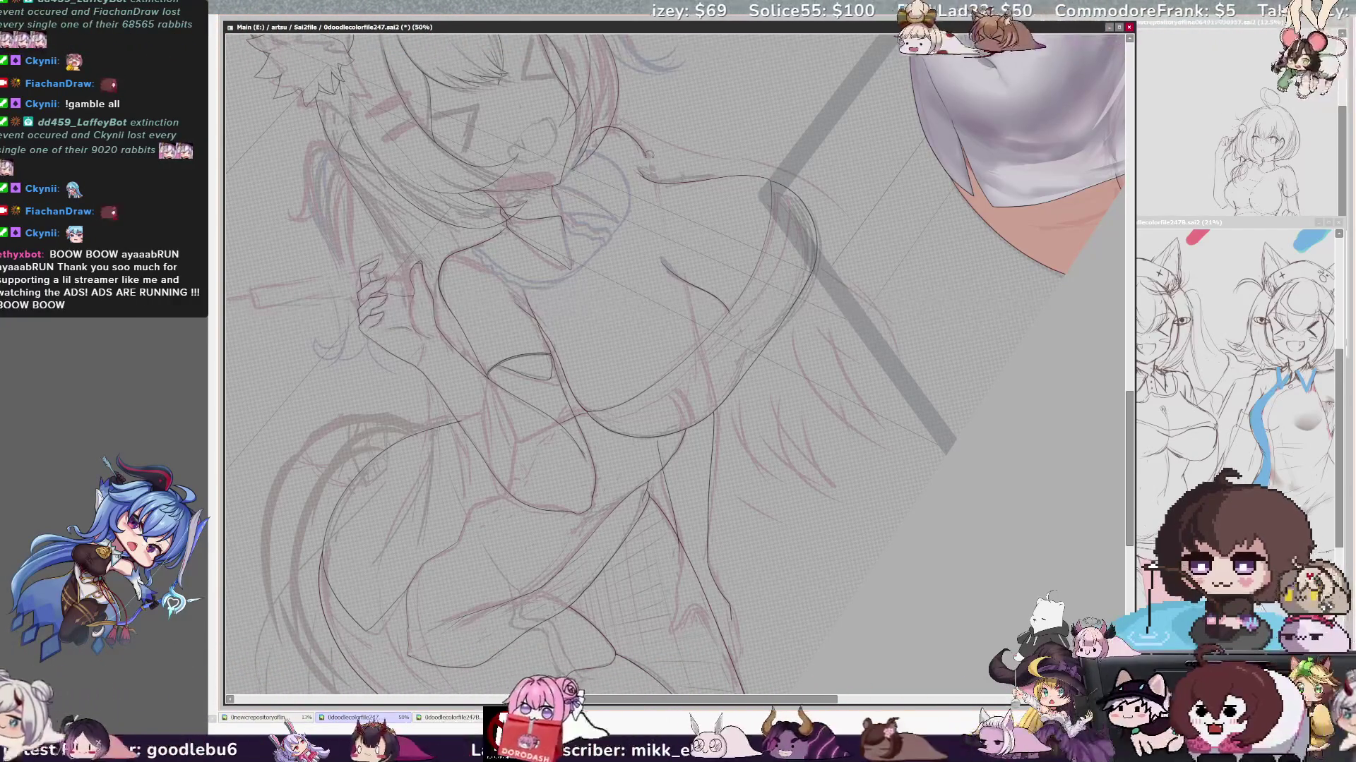
key(h)
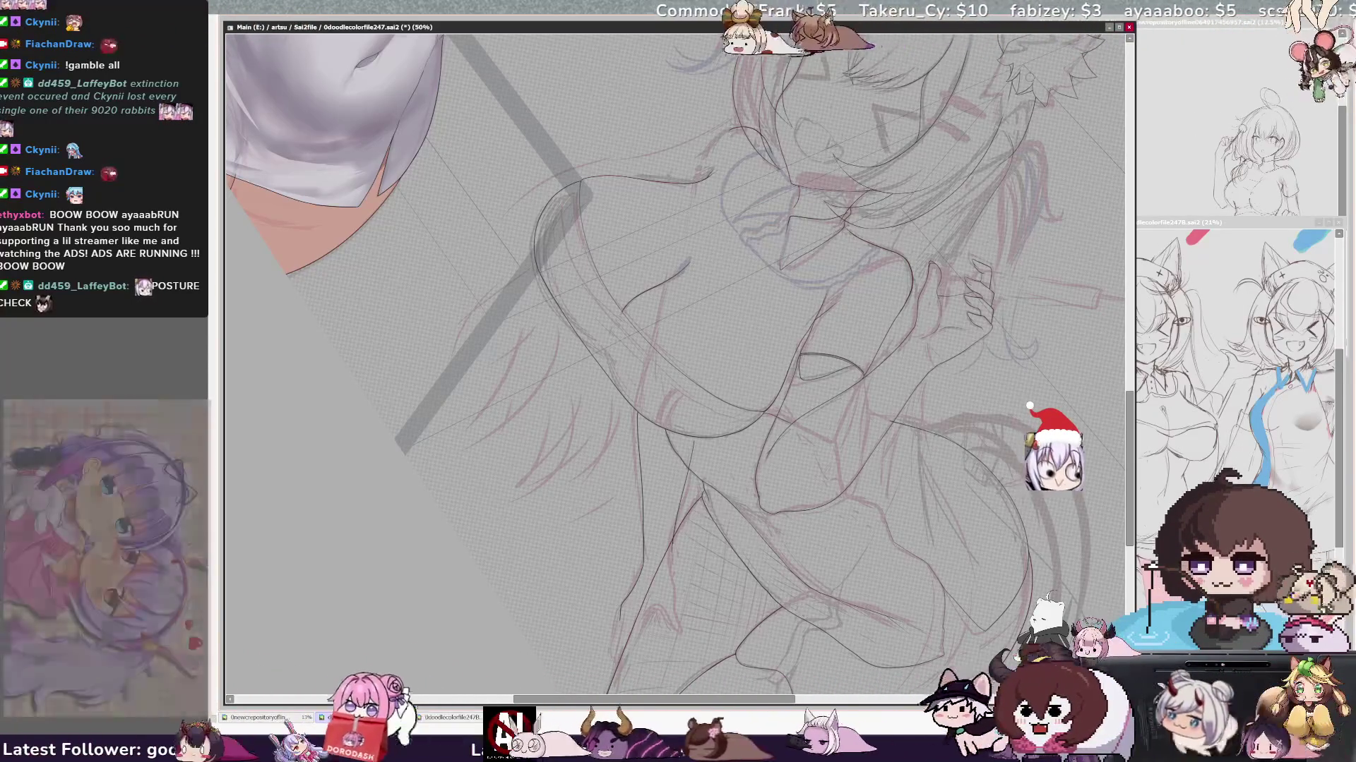
key(h)
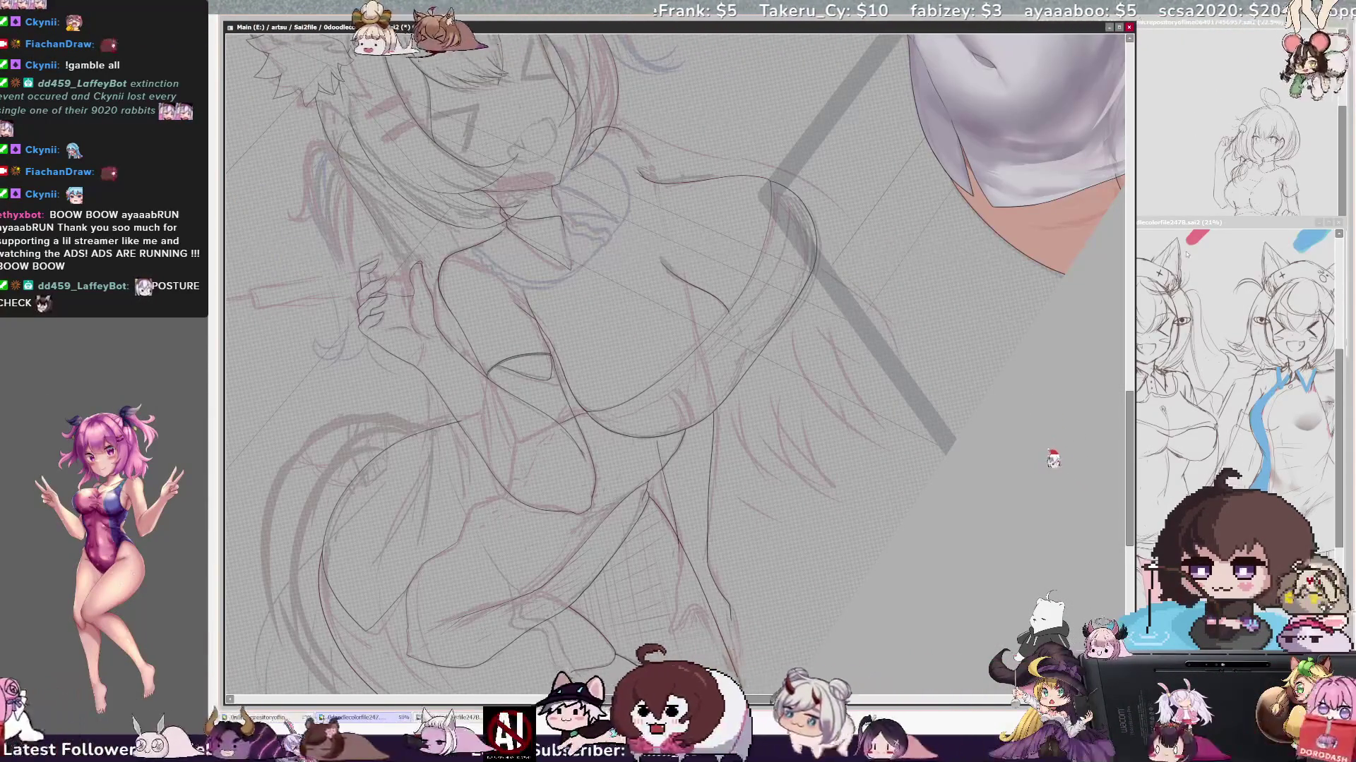
scroll(677, 371, down, 1)
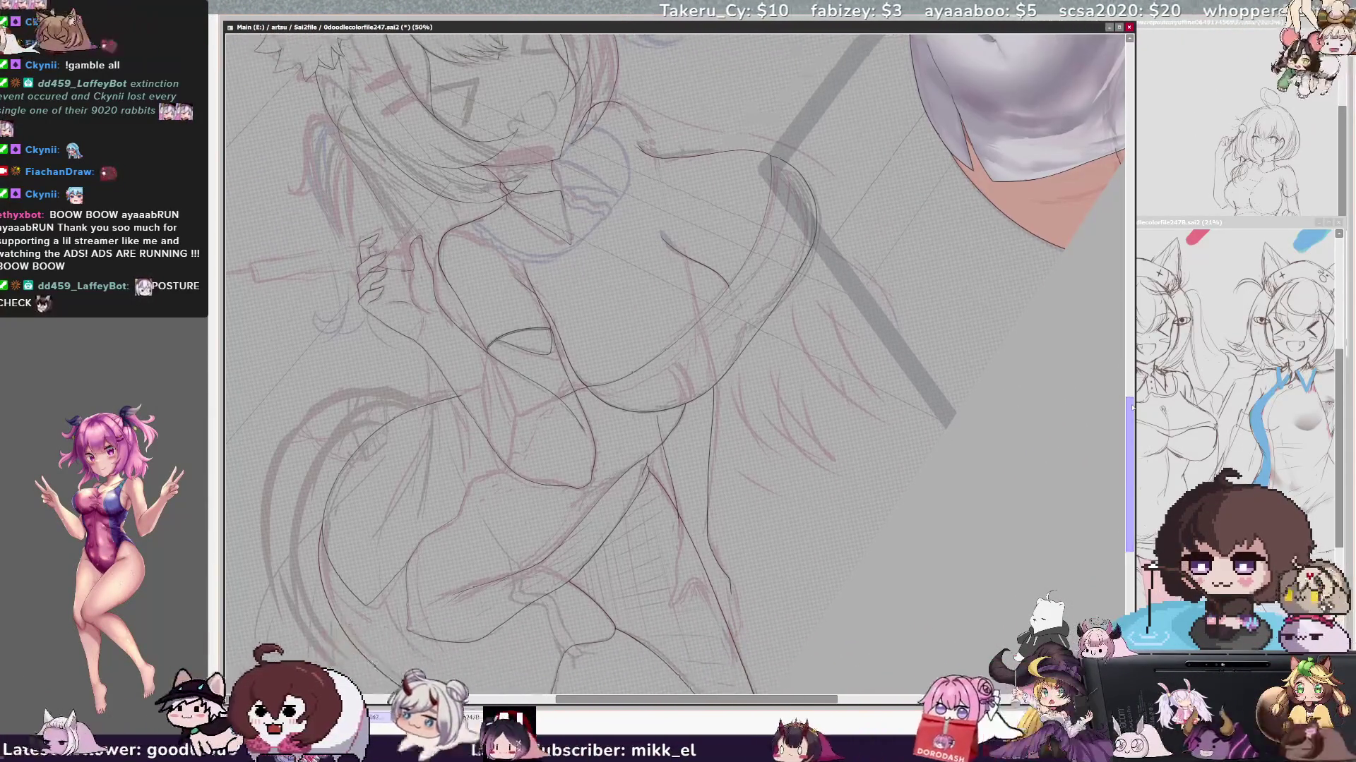
scroll(1111, 449, down, 4)
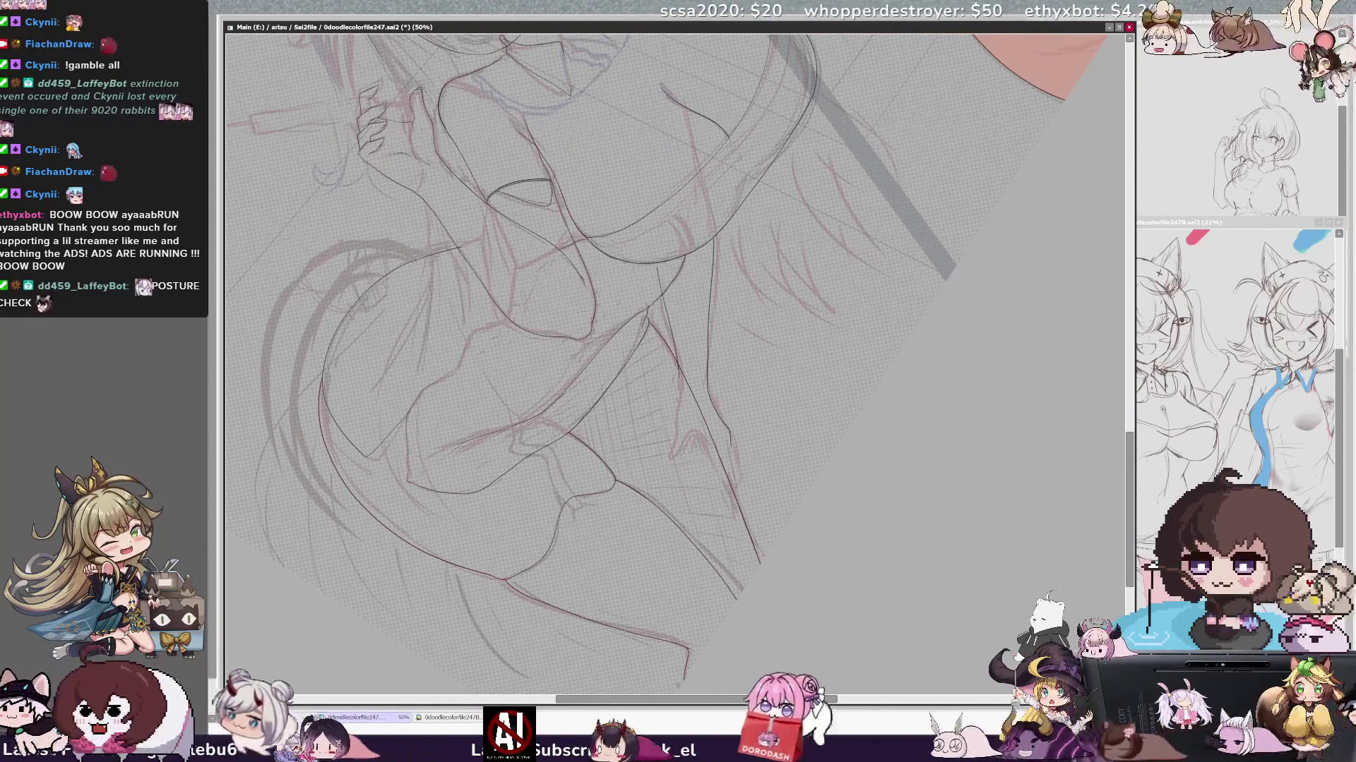
key(h)
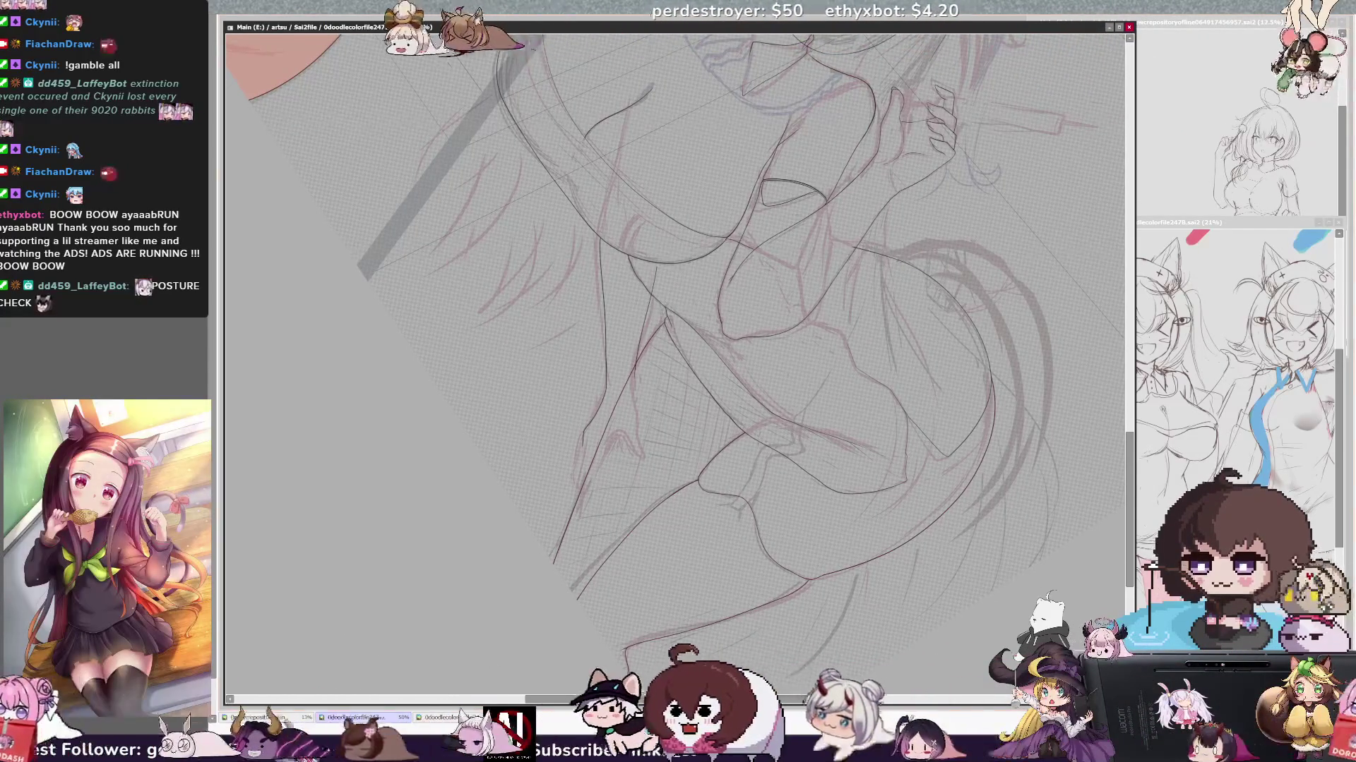
key(ctrl+plus)
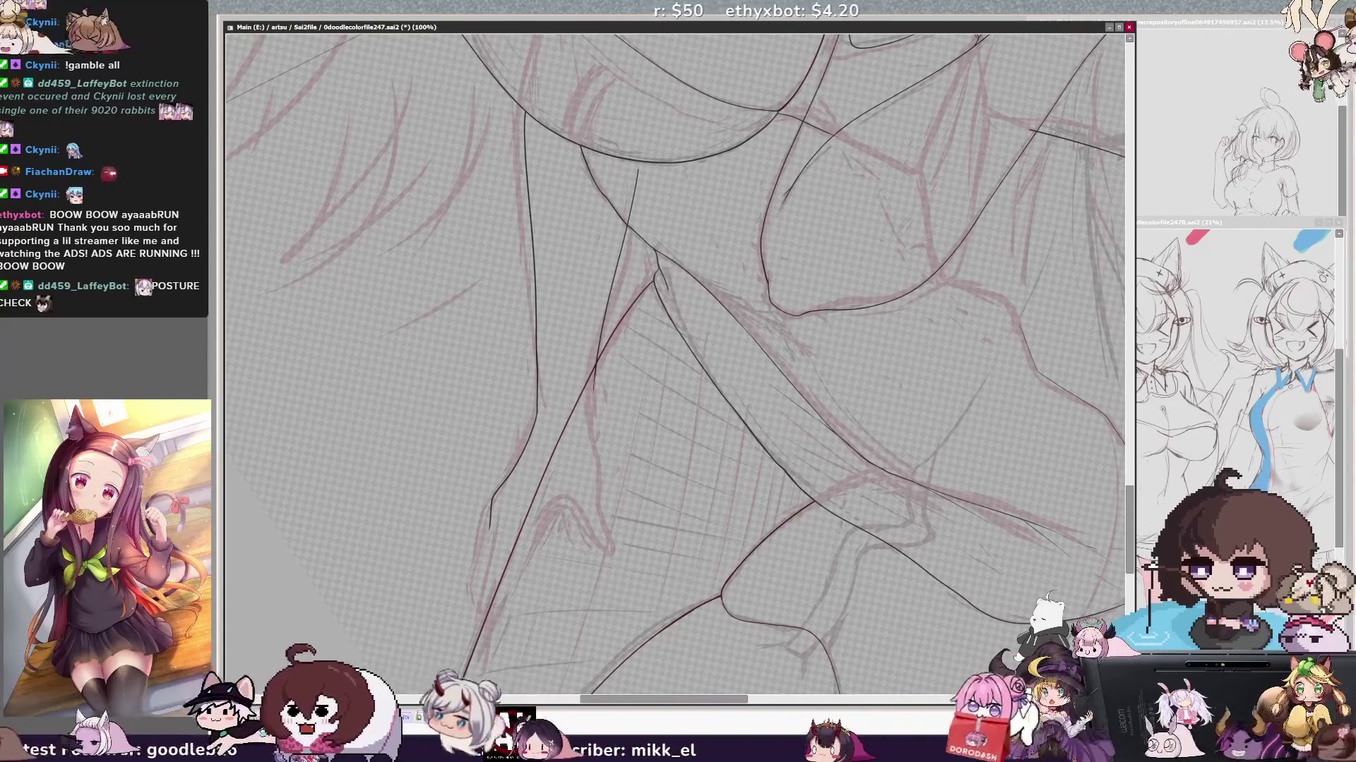
- Unflip and rotate the view, inking the torso and hips, then zoom out to 75%
key(h)
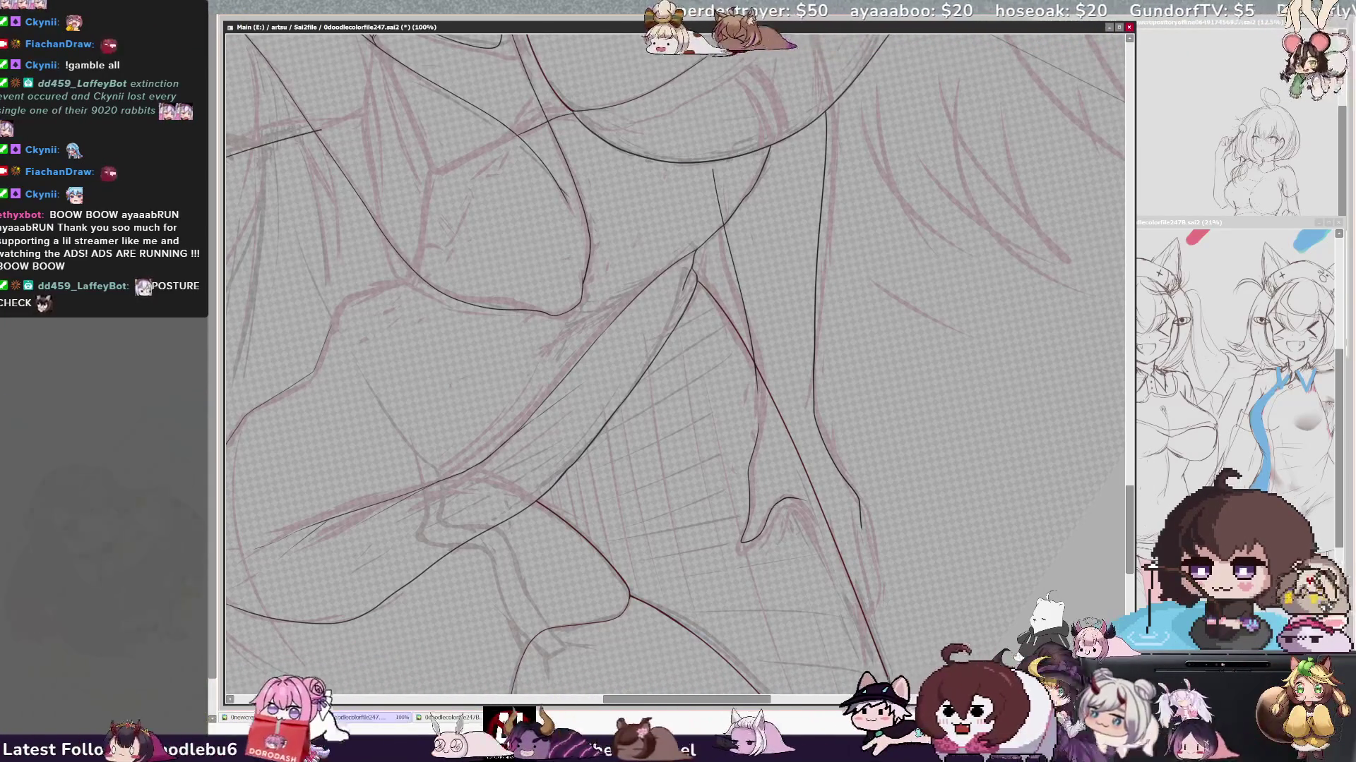
key(Delete)
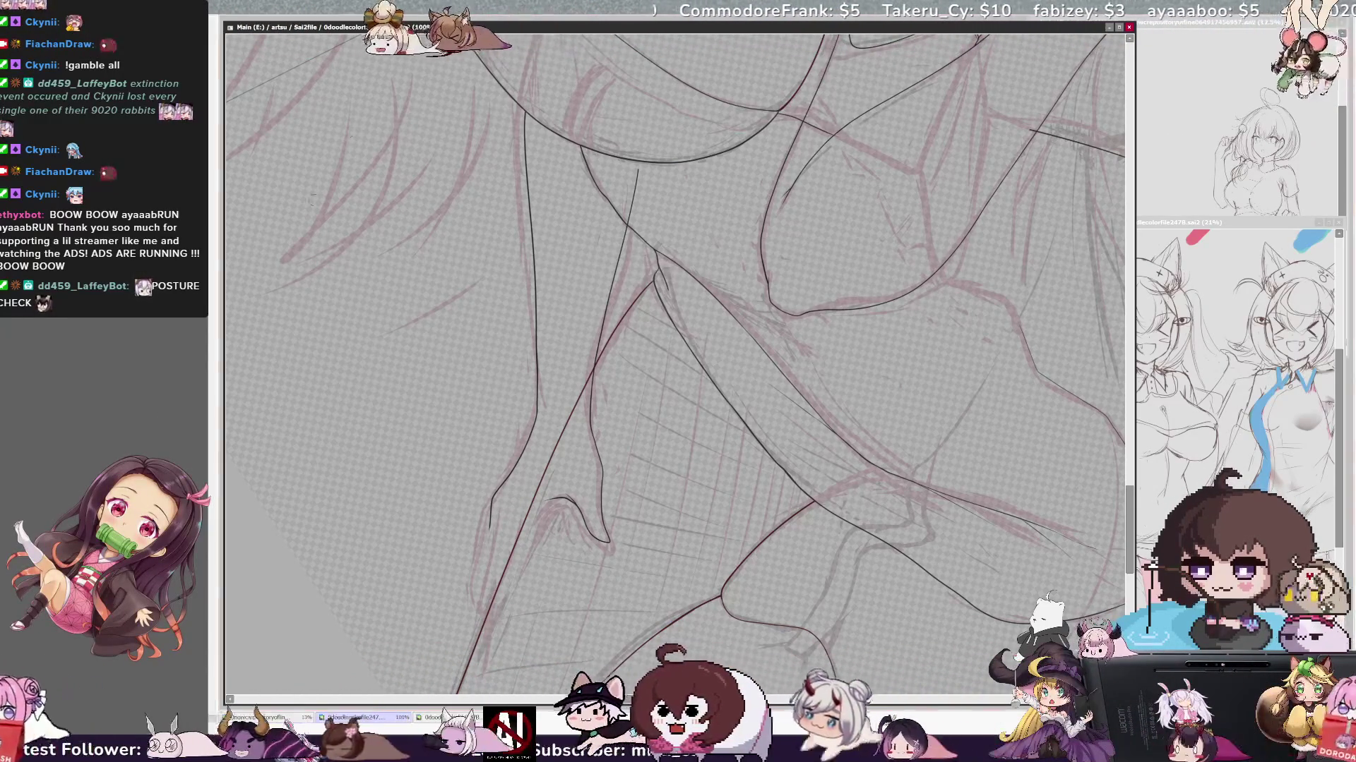
key(ctrl+minus)
key(Delete)
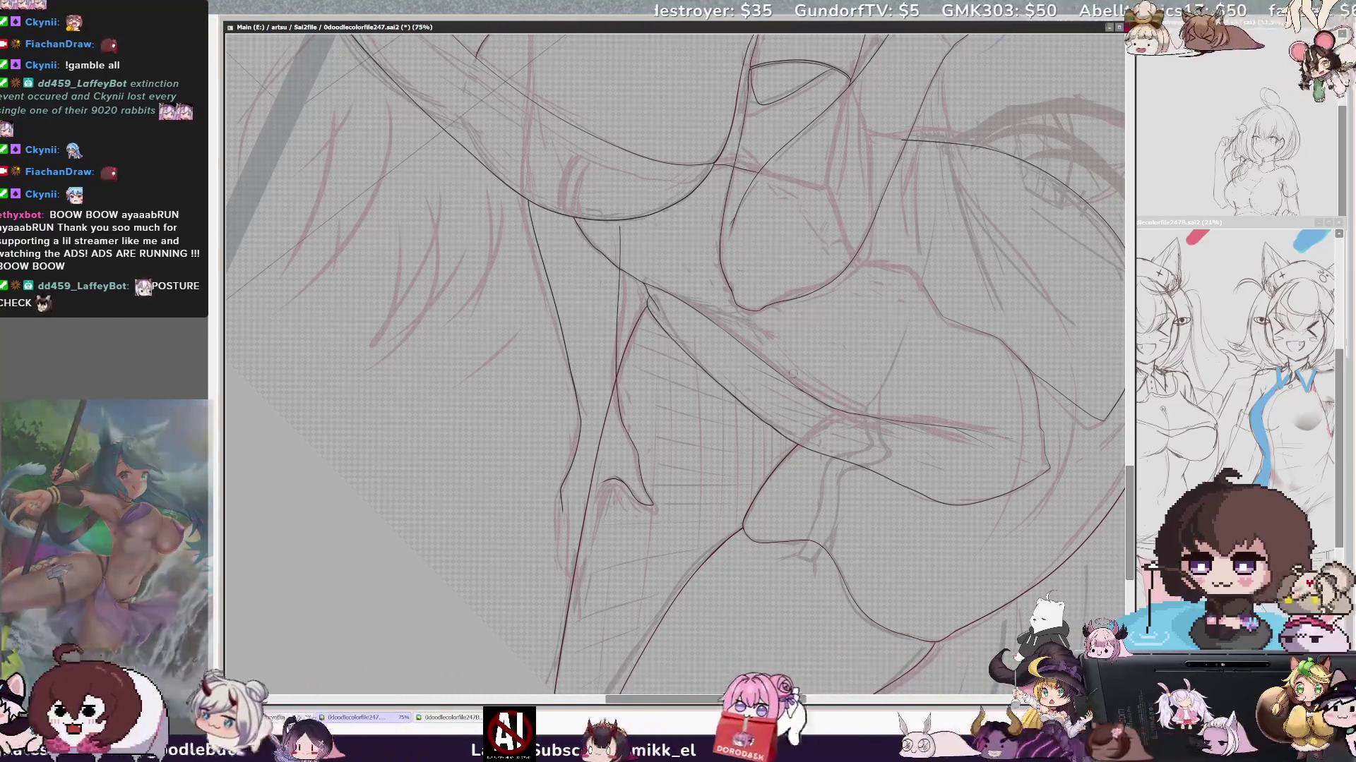
scroll(674, 365, down, 2)
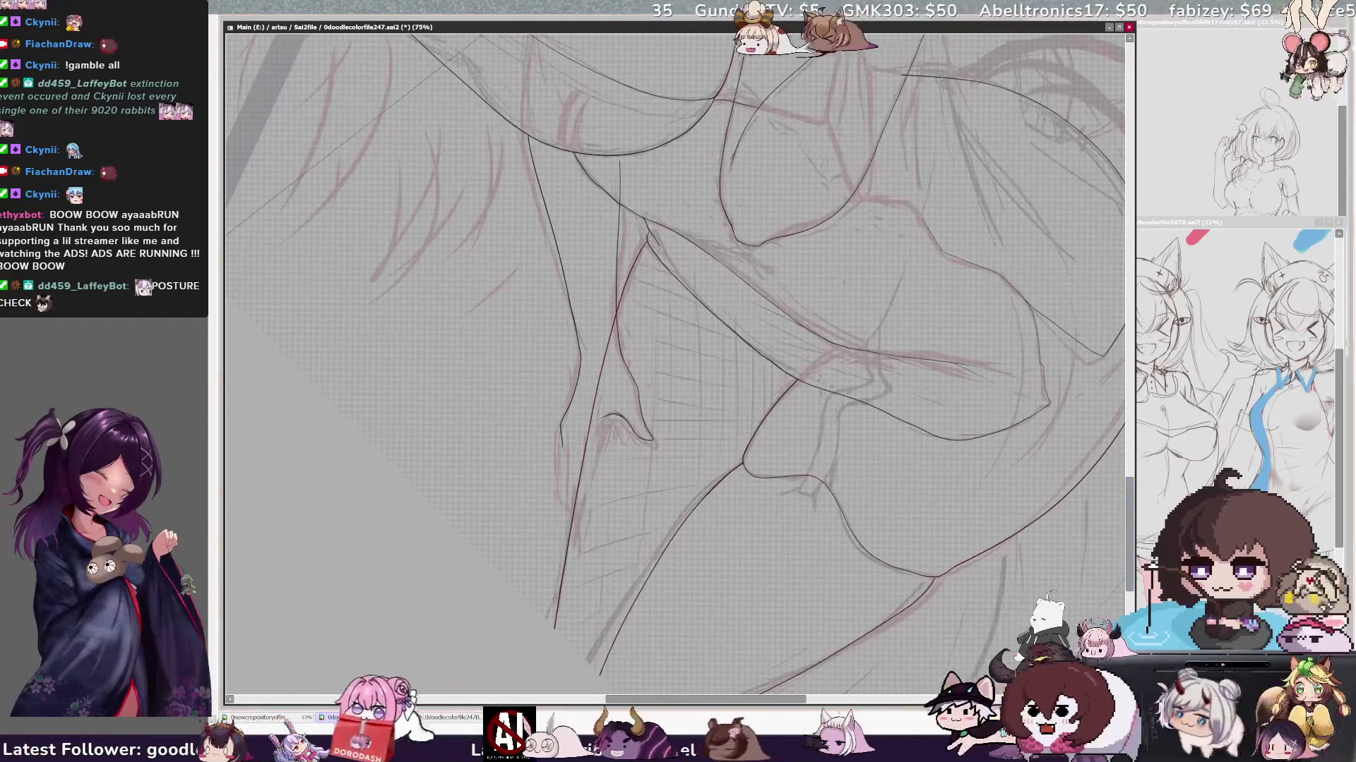
scroll(675, 365, right, 2)
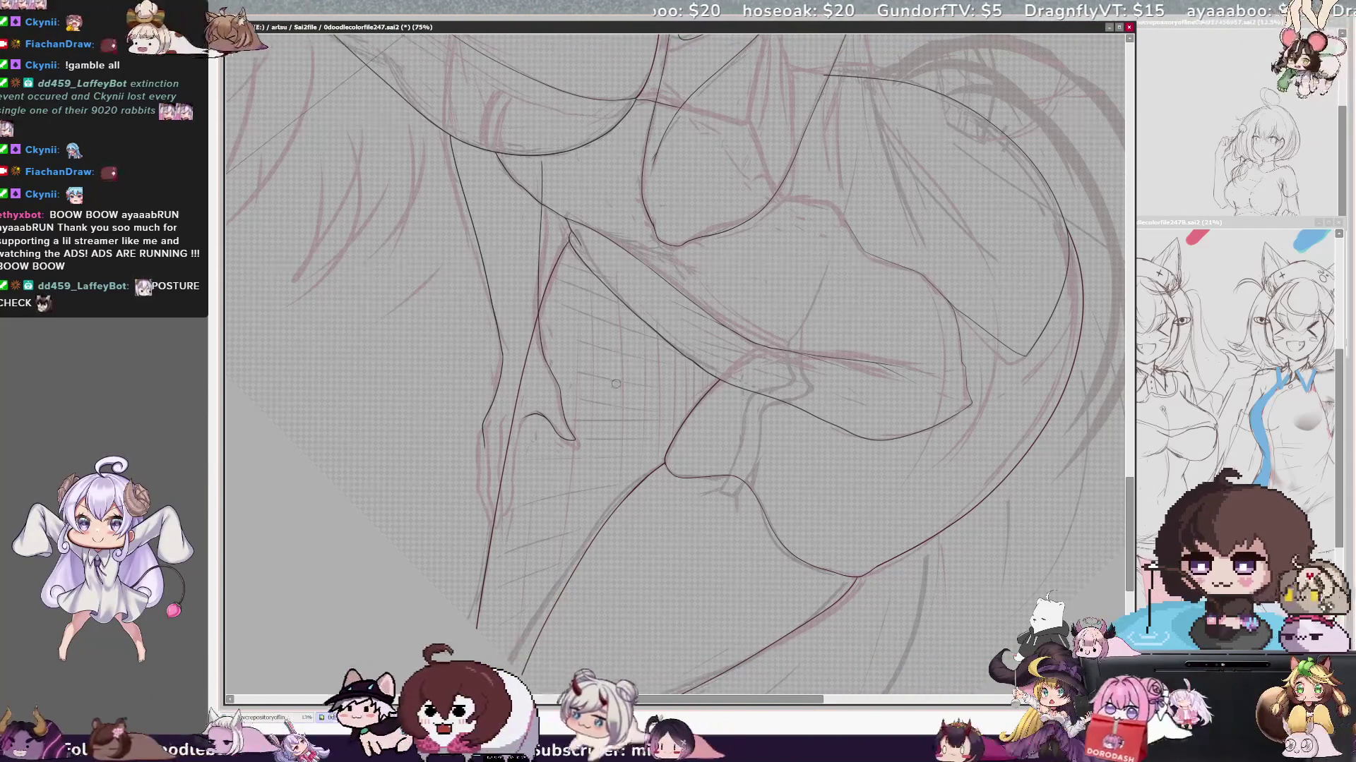
scroll(608, 405, down, 4)
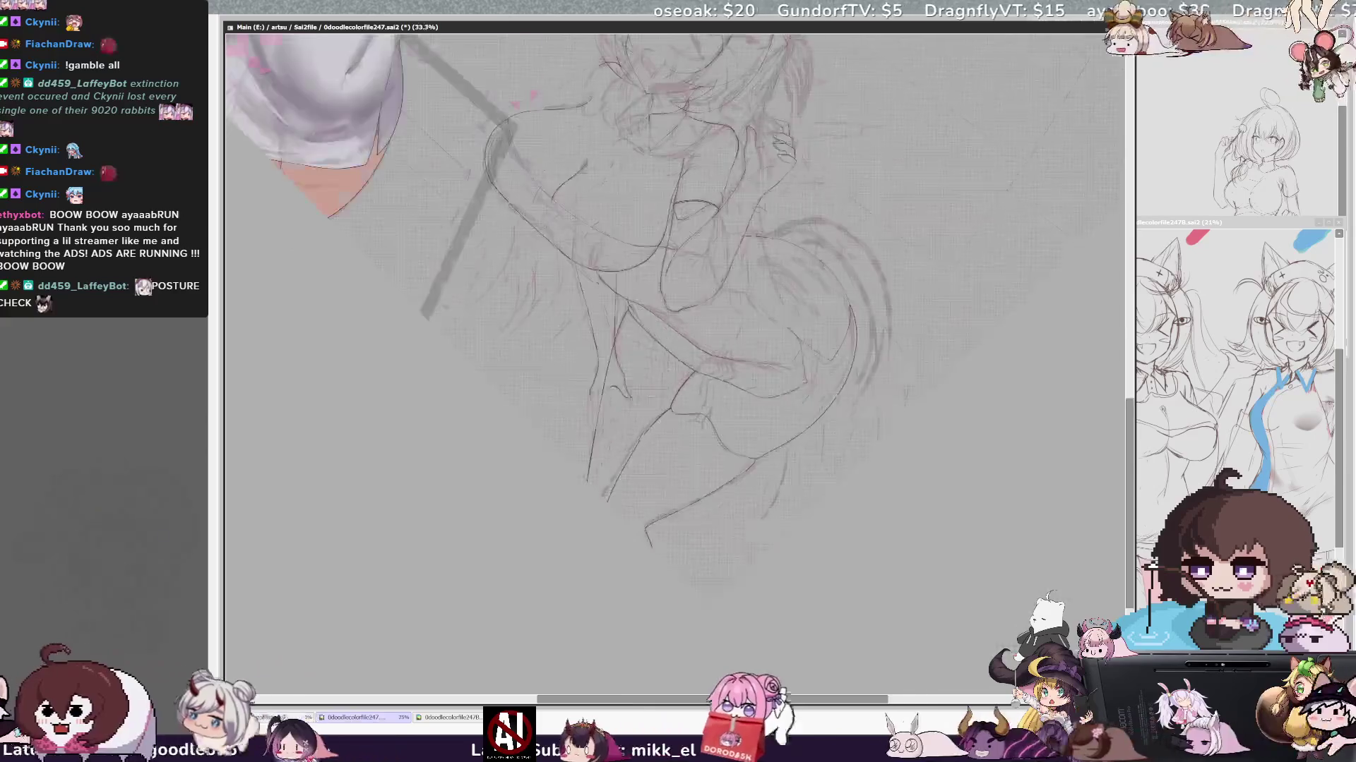
- Rotate the figure upright, mirror the view, and zoom in to 50% on the torso and tail
key(Delete)
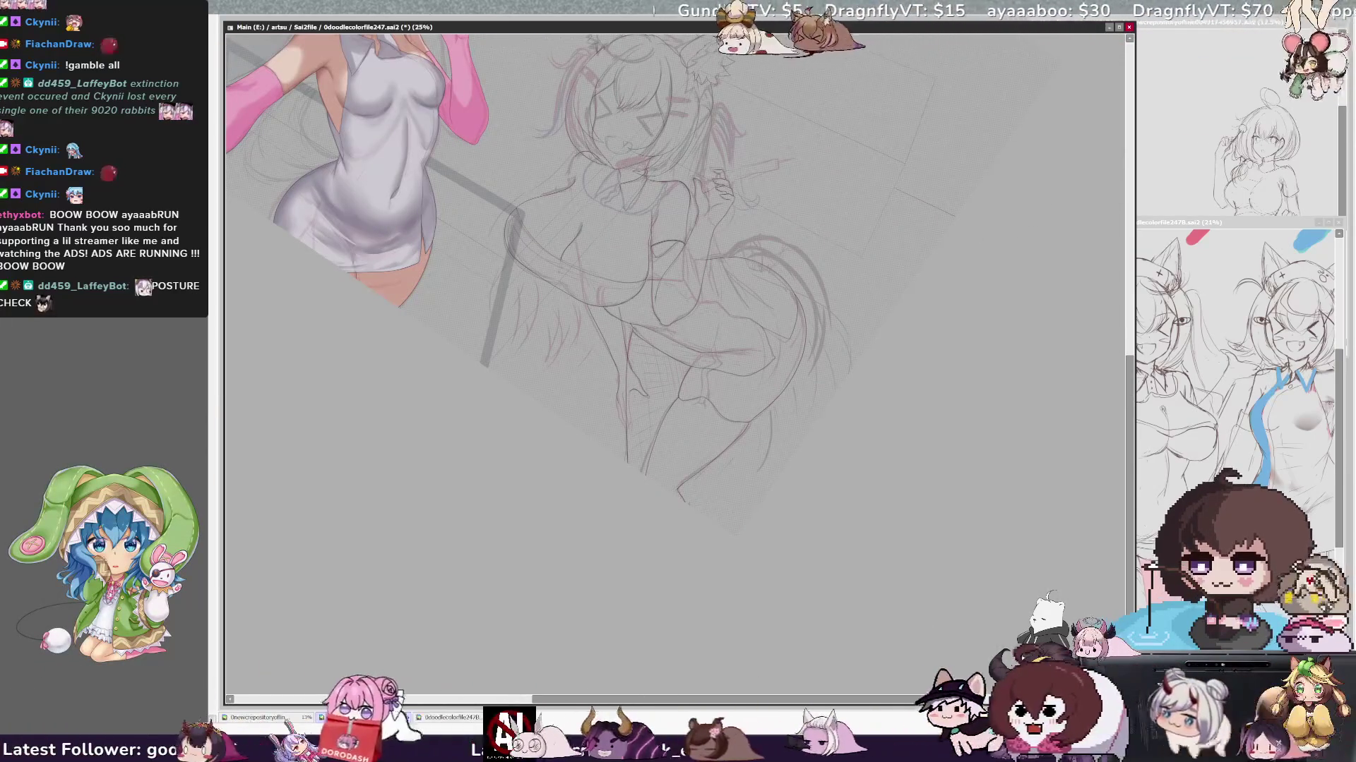
key(Insert)
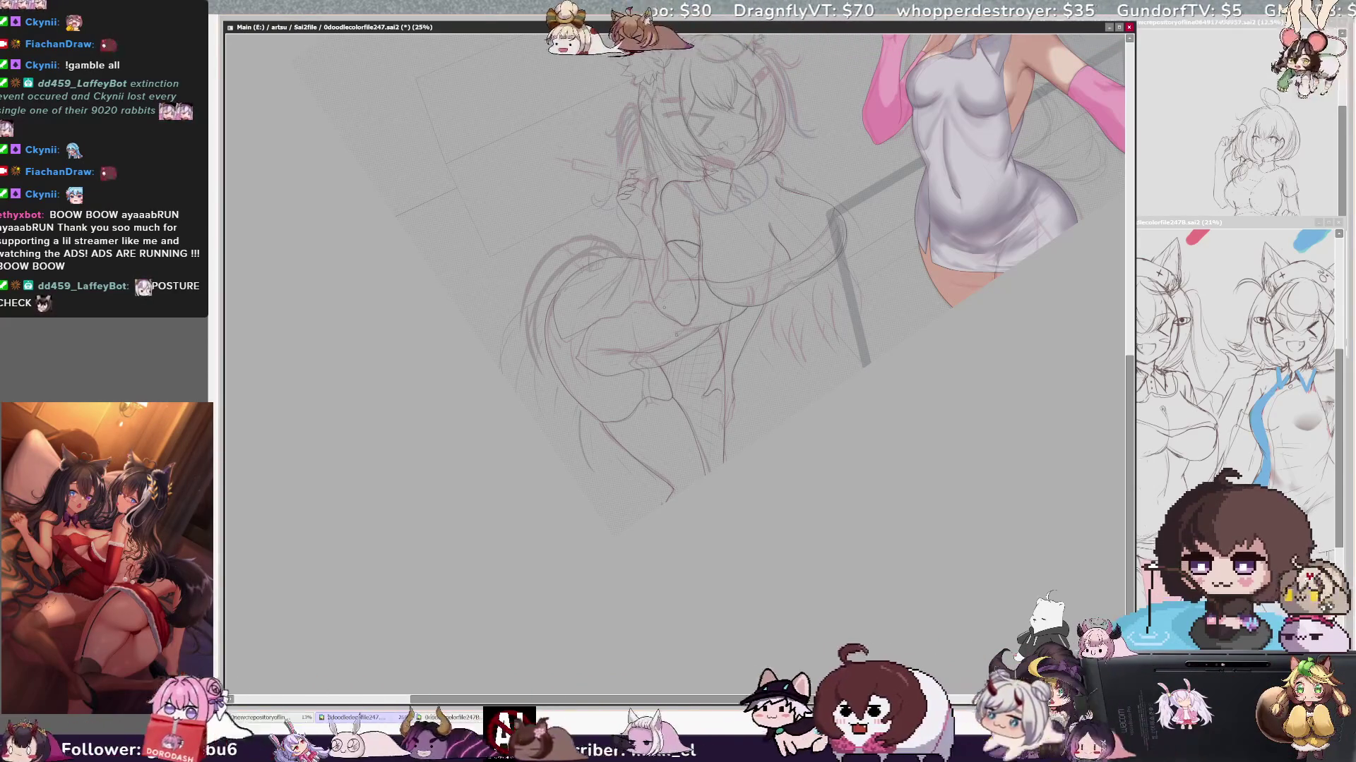
key(Delete)
key(ctrl+plus)
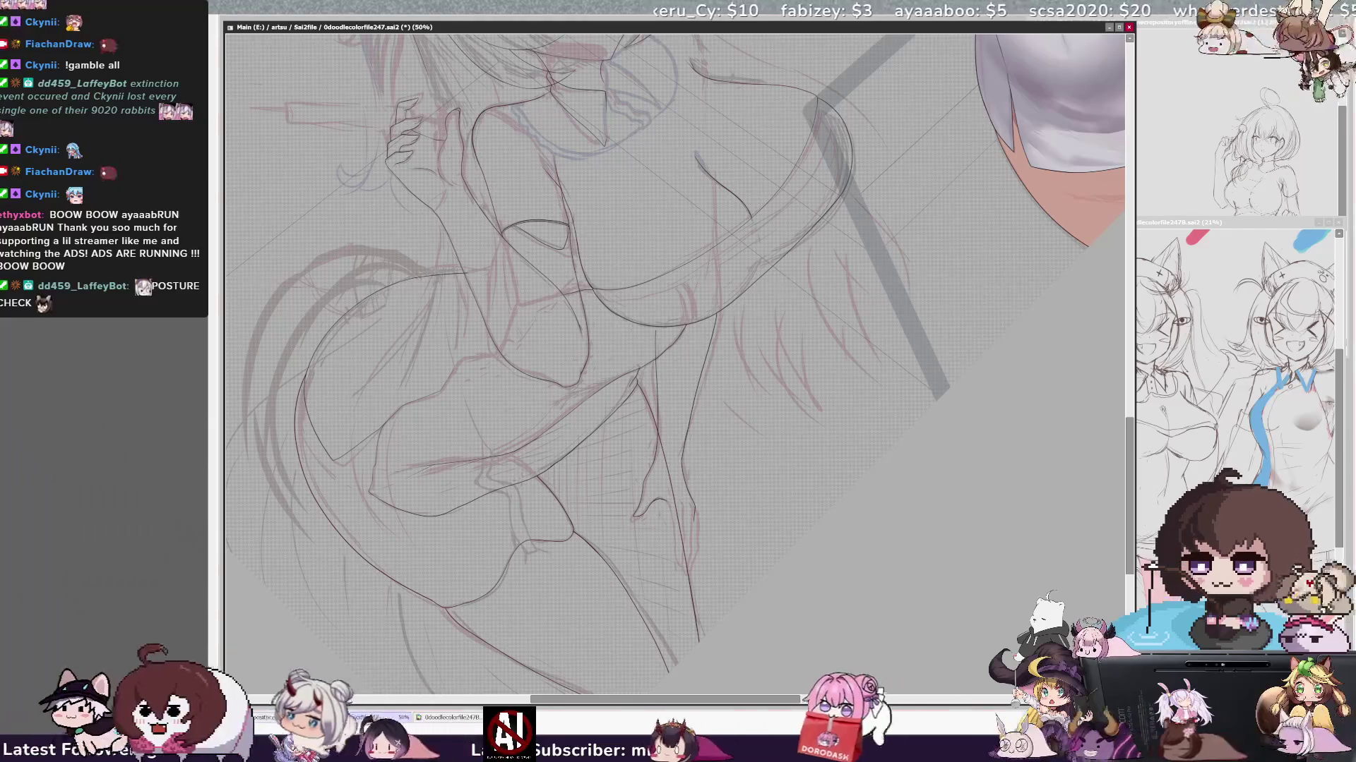
- Tilt the view slightly clockwise, then flip it horizontally and back to check the lines
key(End)
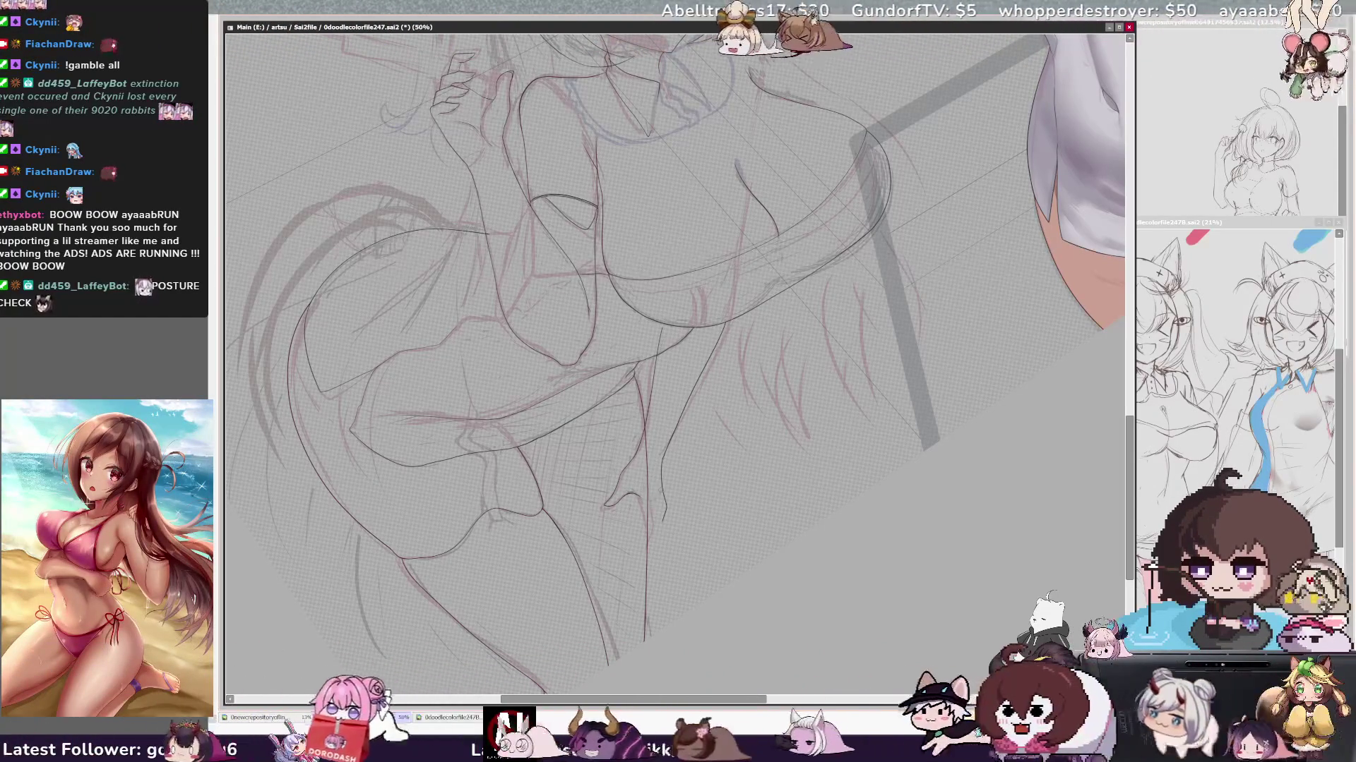
key(h)
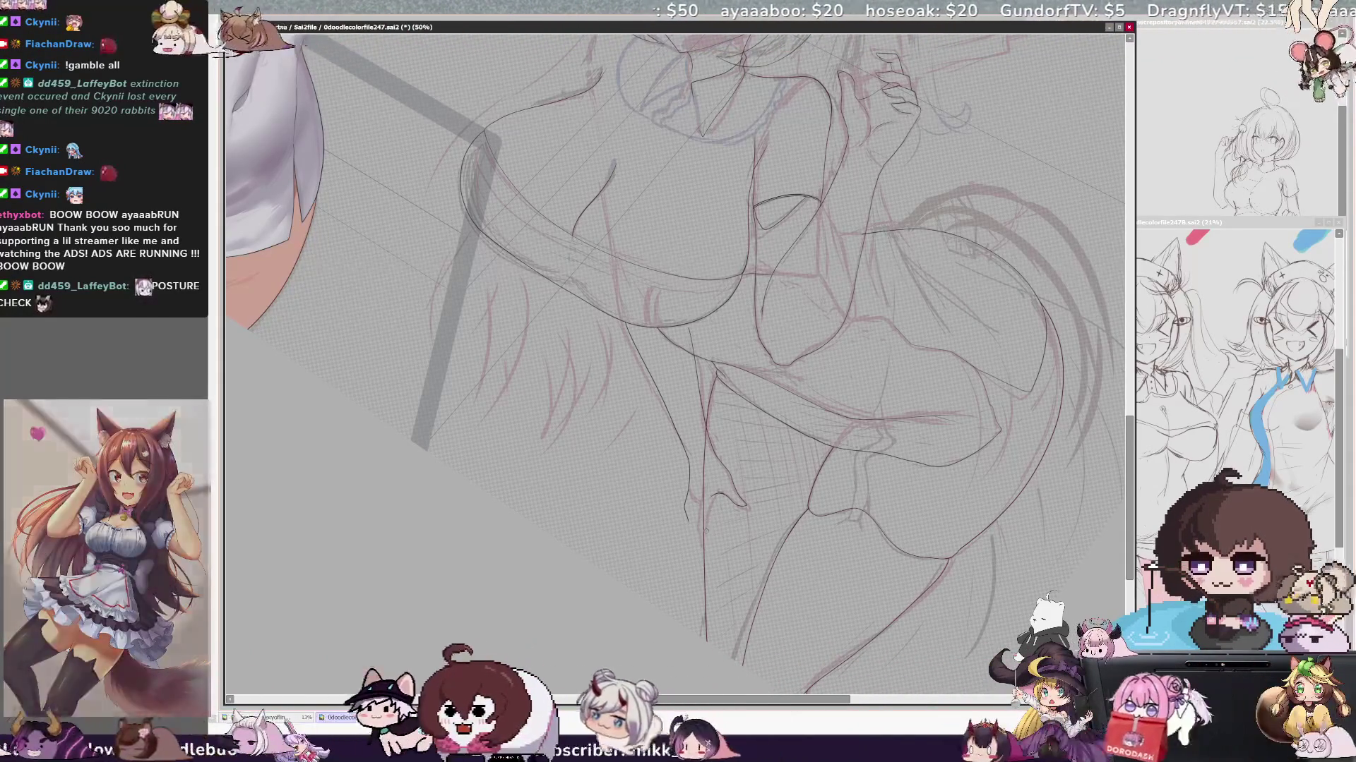
key(h)
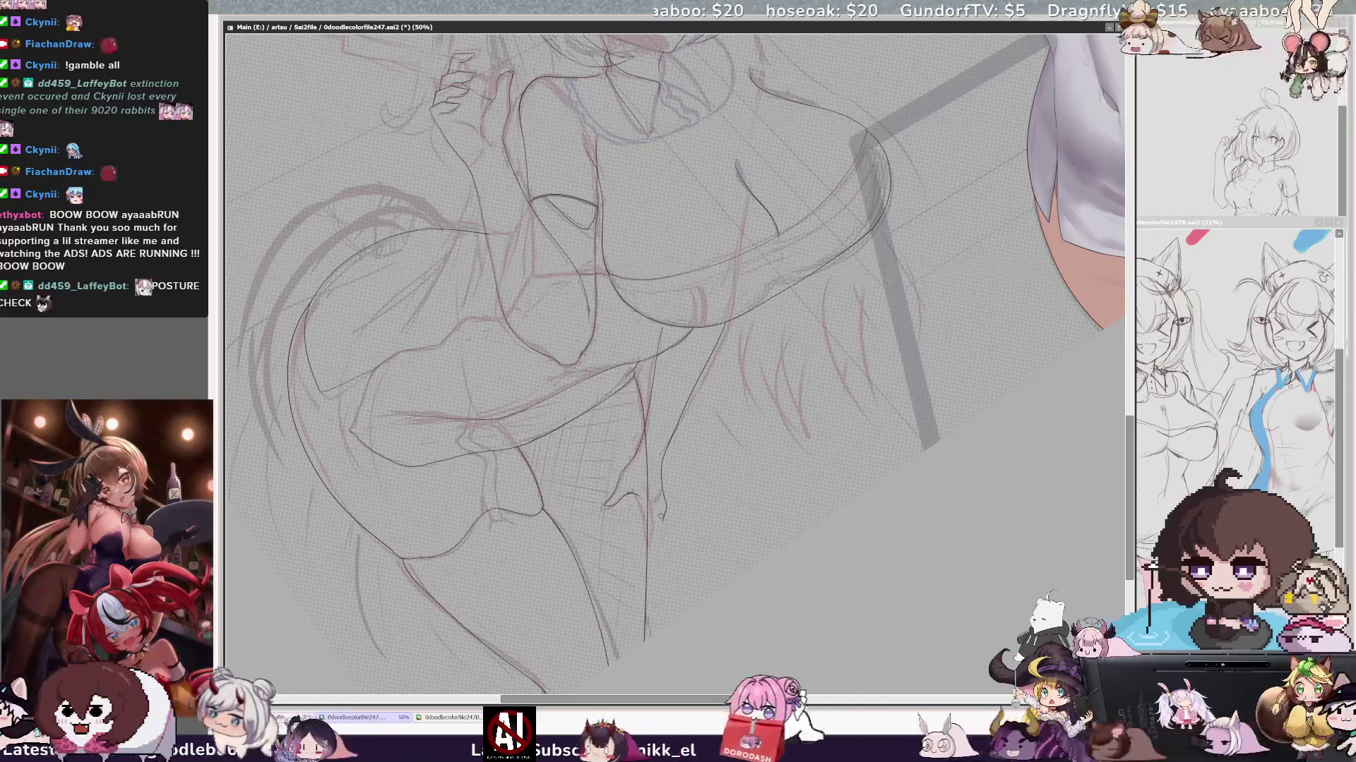